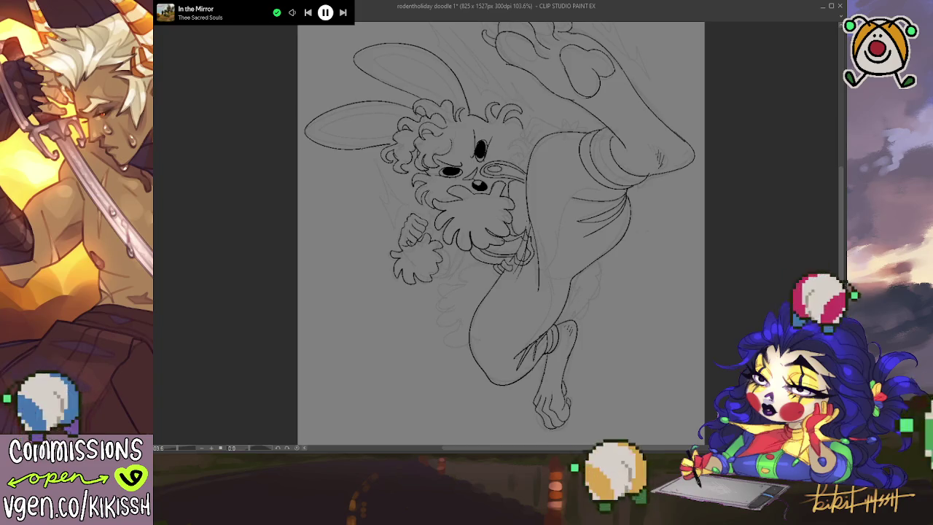
# Step: Pan the view to frame the bunny's head and upper ear
pyautogui.moveTo(625, 328); pyautogui.dragTo(619, 348)
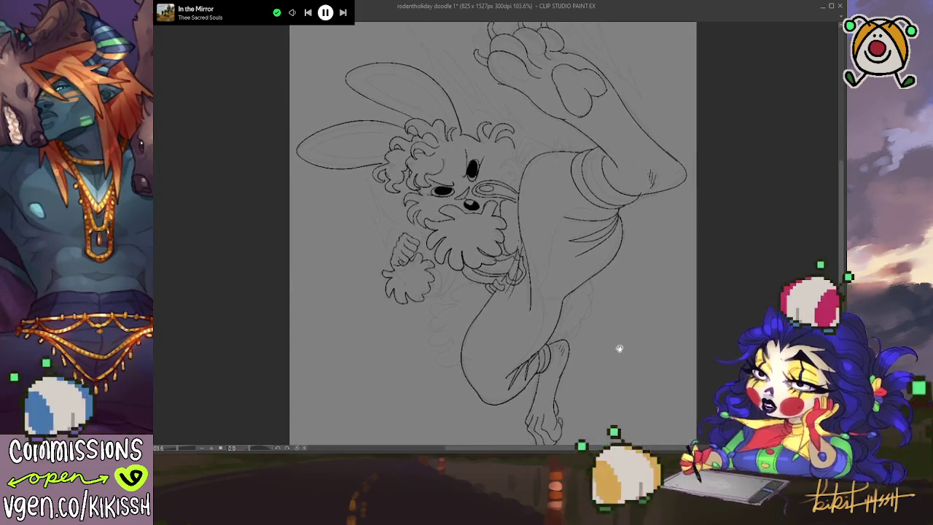
pyautogui.moveTo(594, 273); pyautogui.dragTo(606, 297)
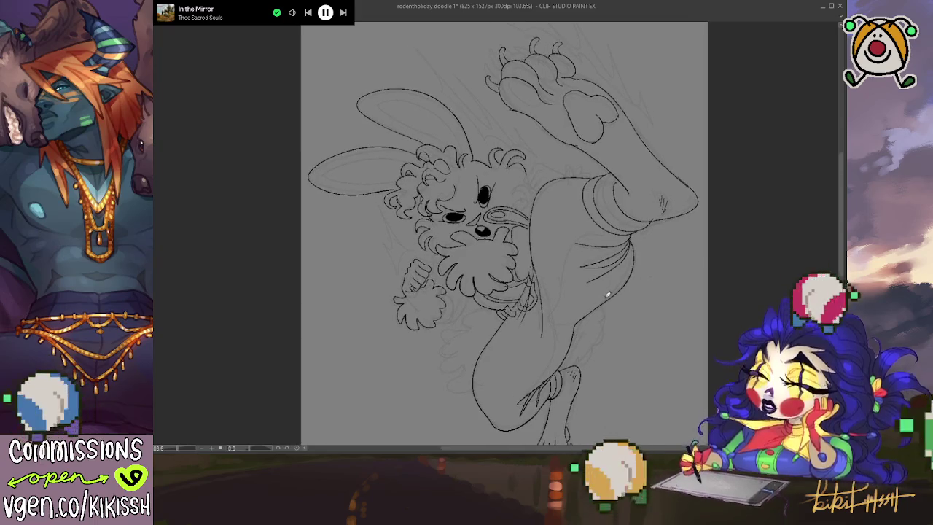
pyautogui.moveTo(590, 317); pyautogui.dragTo(599, 329)
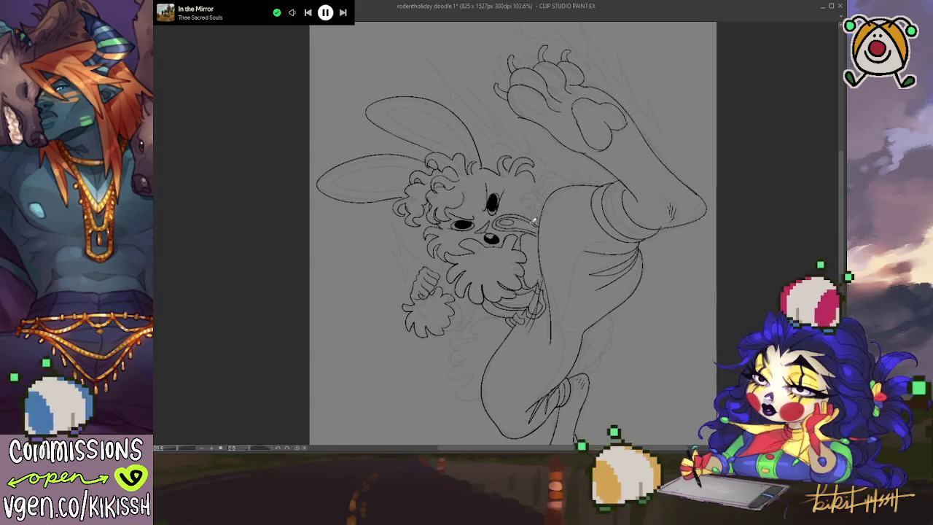
pyautogui.moveTo(544, 270); pyautogui.dragTo(554, 242)
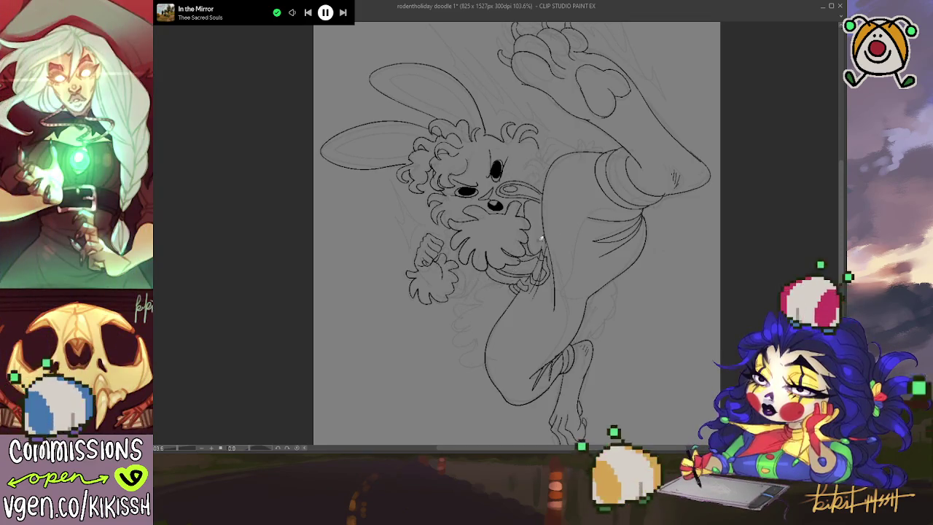
pyautogui.moveTo(638, 210); pyautogui.dragTo(650, 237)
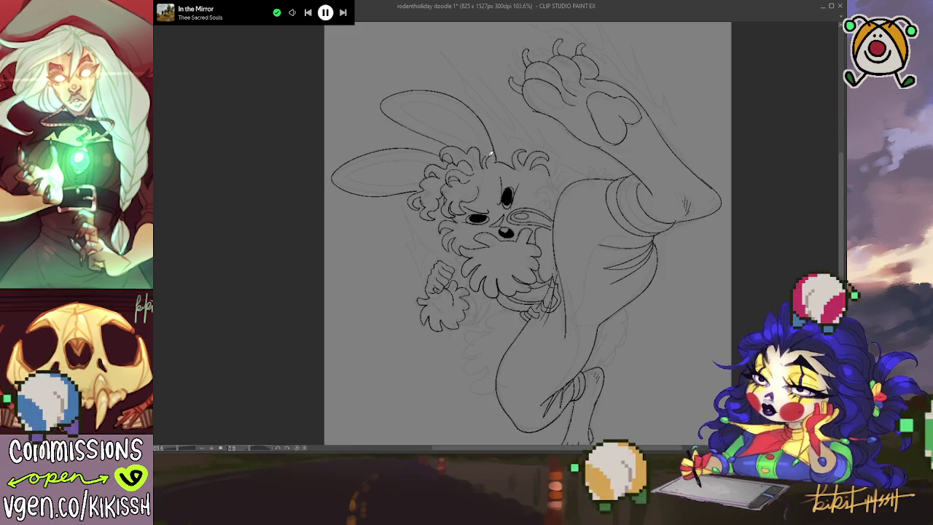
# Step: Ink the right and lower edges of the upper ear, then mirror the view horizontally
pyautogui.moveTo(480, 131); pyautogui.dragTo(489, 151)
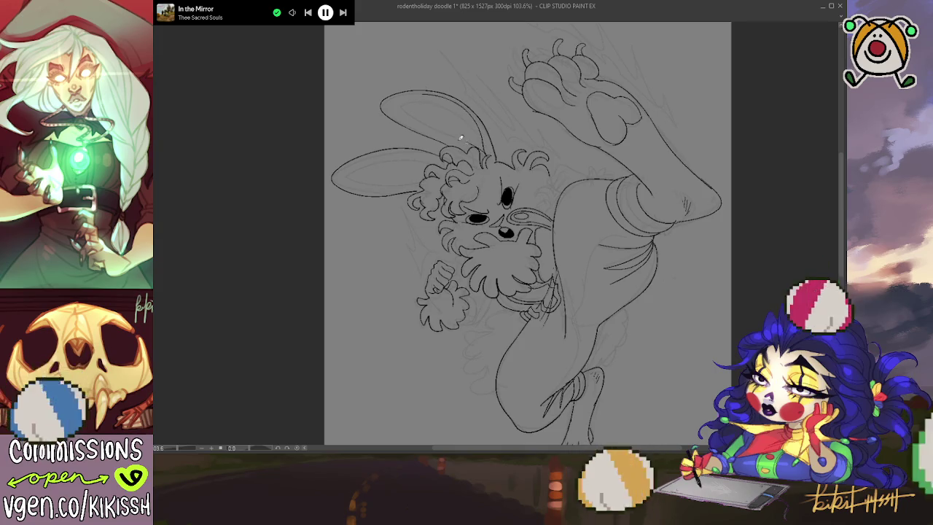
pyautogui.moveTo(395, 105); pyautogui.dragTo(482, 145)
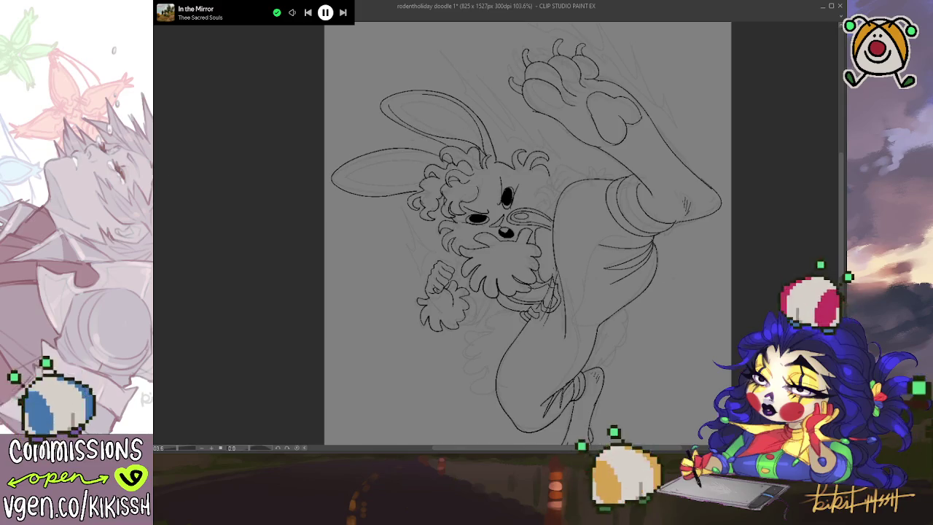
pyautogui.press('h')
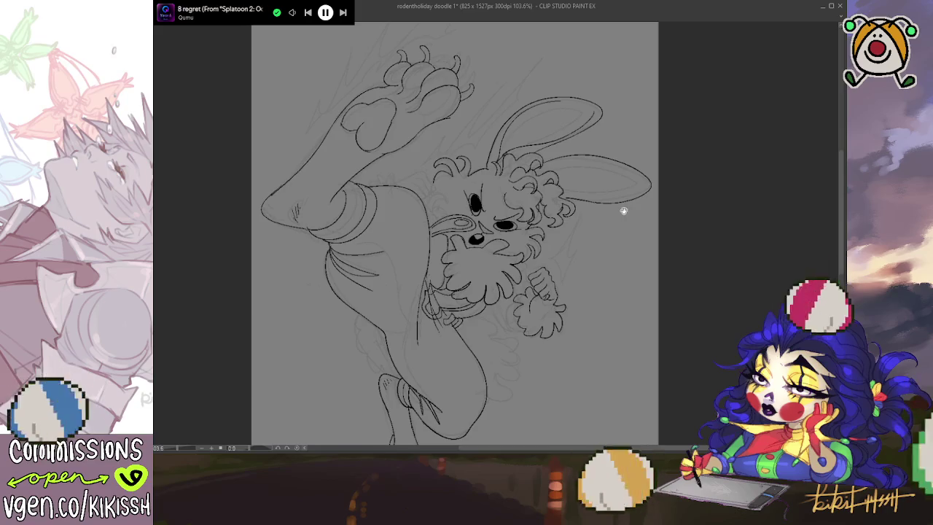
# Step: Flip the view back to normal and ink the lower ear's underside, redoing the first try
pyautogui.moveTo(624, 210); pyautogui.dragTo(633, 205)
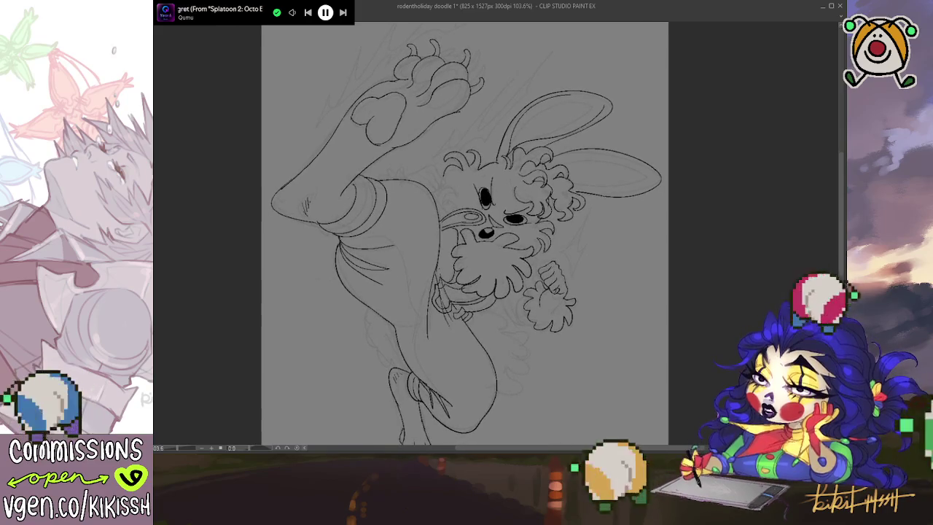
pyautogui.press('h')
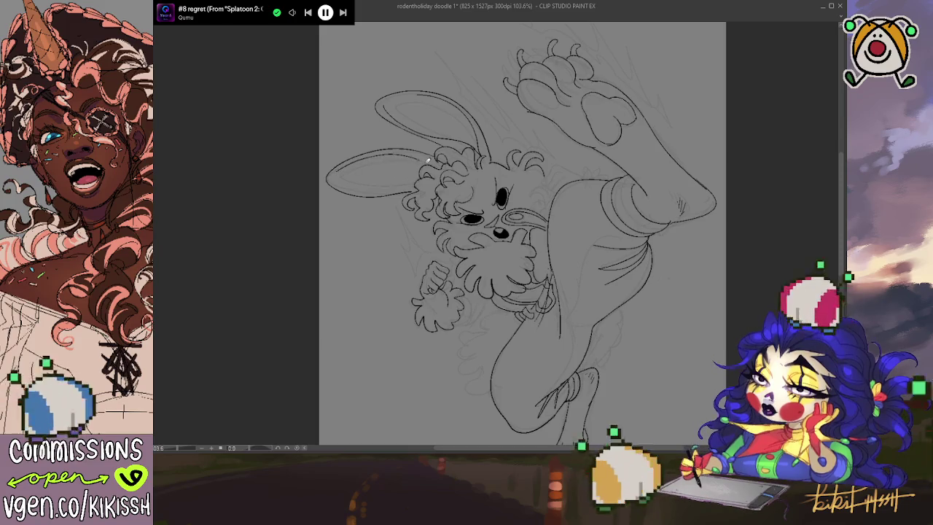
pyautogui.moveTo(348, 193); pyautogui.dragTo(420, 181)
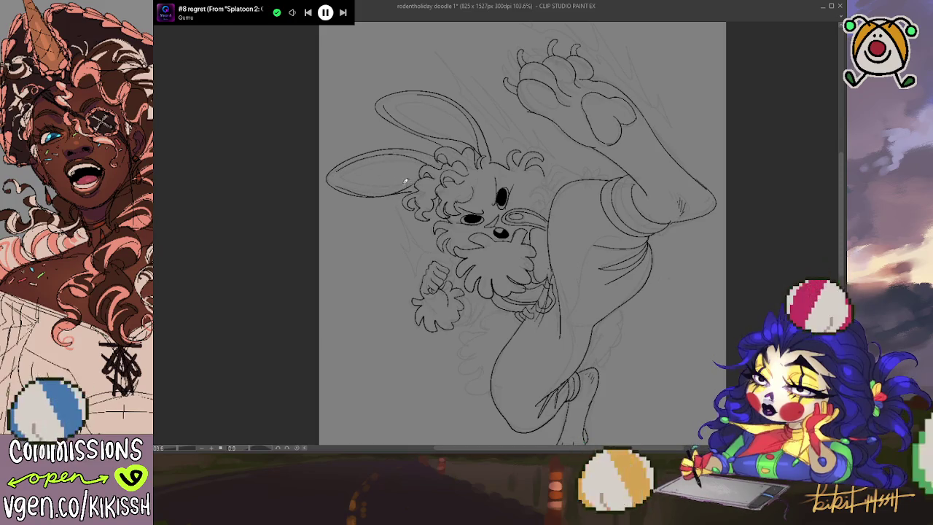
pyautogui.hotkey('ctrl', 'z')
pyautogui.moveTo(343, 188); pyautogui.dragTo(426, 175)
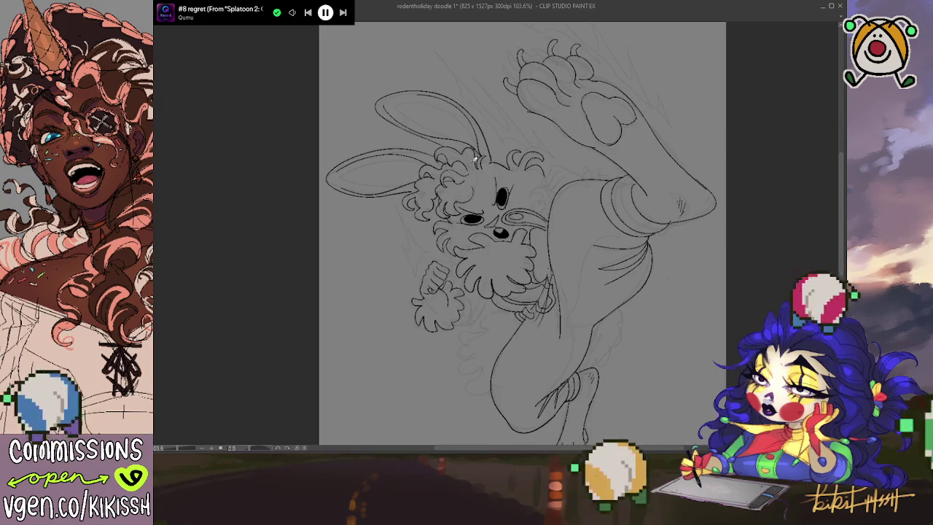
# Step: Add a short inner-ear line in the upper ear, replacing the first attempt
pyautogui.moveTo(475, 156); pyautogui.dragTo(460, 135)
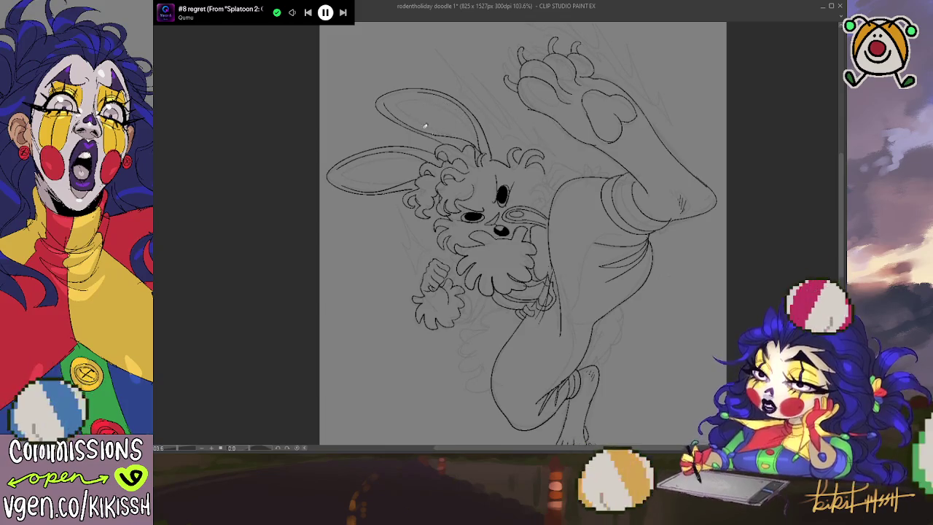
pyautogui.moveTo(425, 125); pyautogui.dragTo(467, 109)
pyautogui.hotkey('ctrl', 'z')
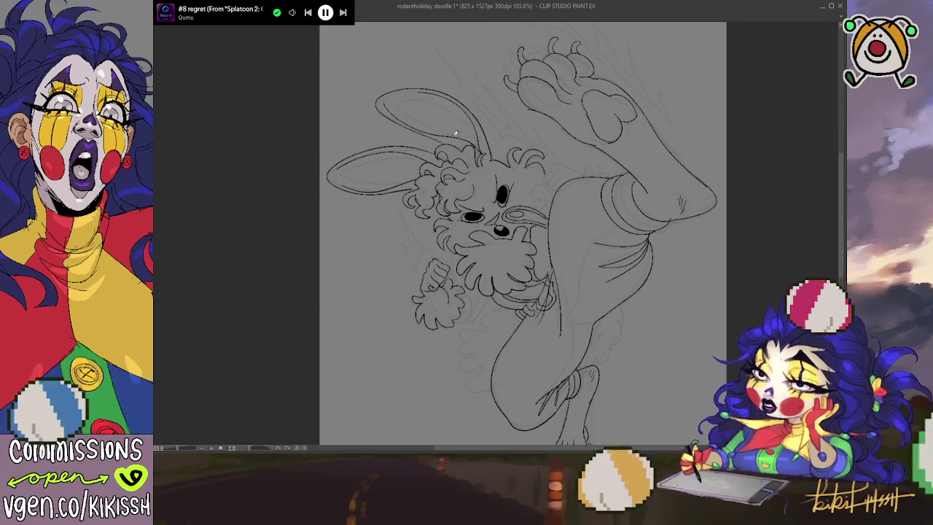
pyautogui.moveTo(462, 117); pyautogui.dragTo(448, 138)
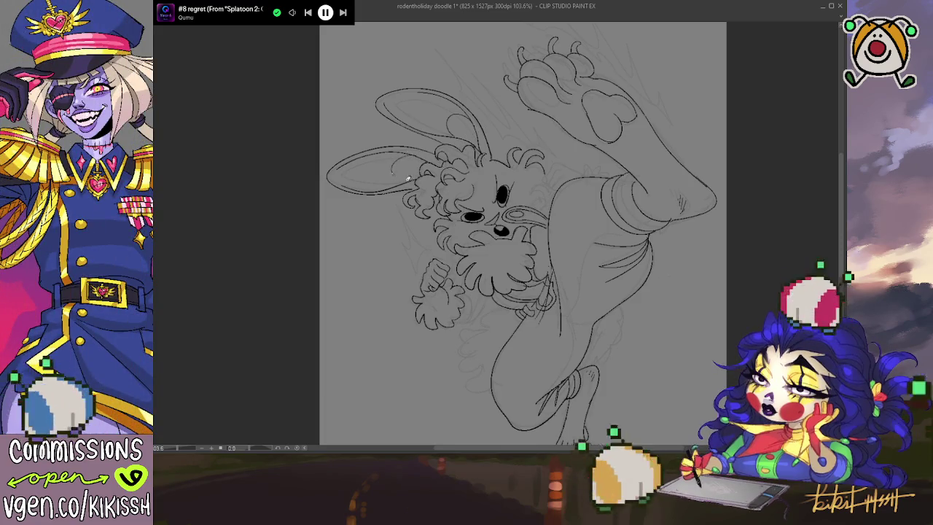
pyautogui.scroll(-1, 620, 255)
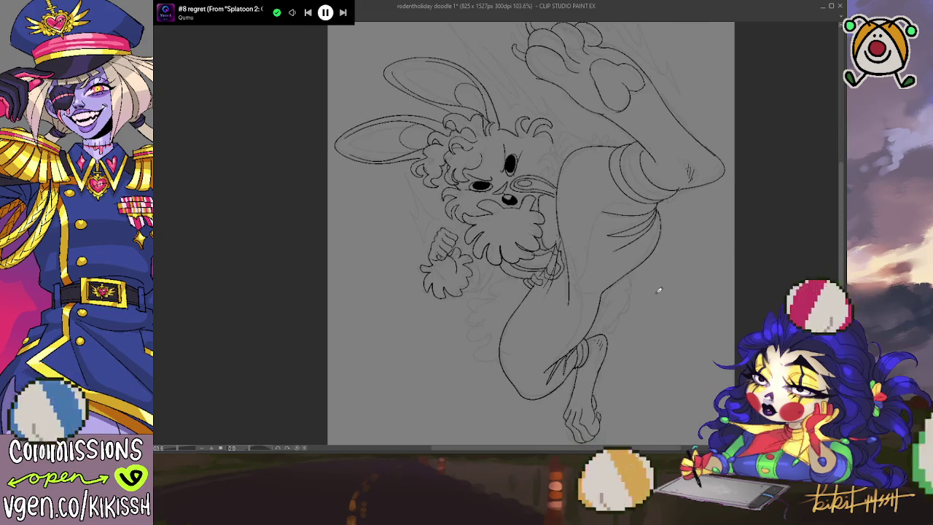
pyautogui.moveTo(673, 279); pyautogui.dragTo(669, 338)
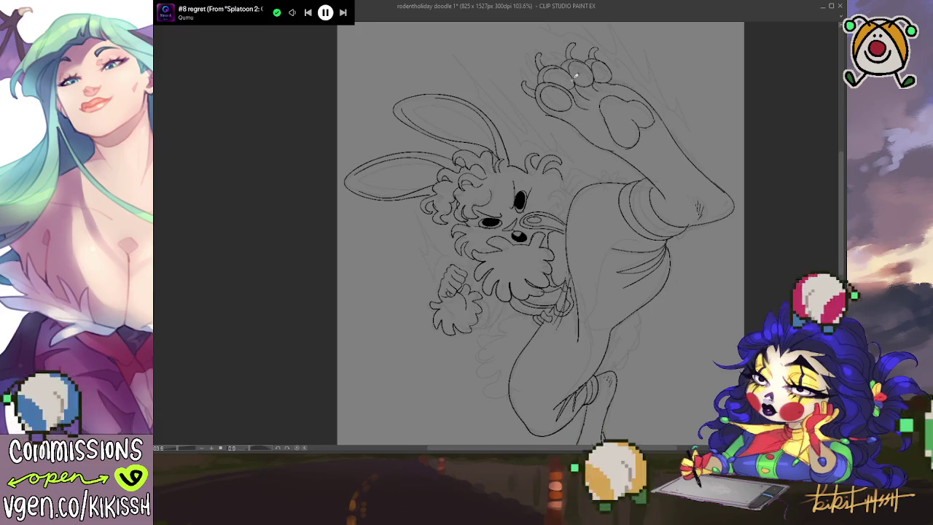
pyautogui.scroll(1, 606, 73)
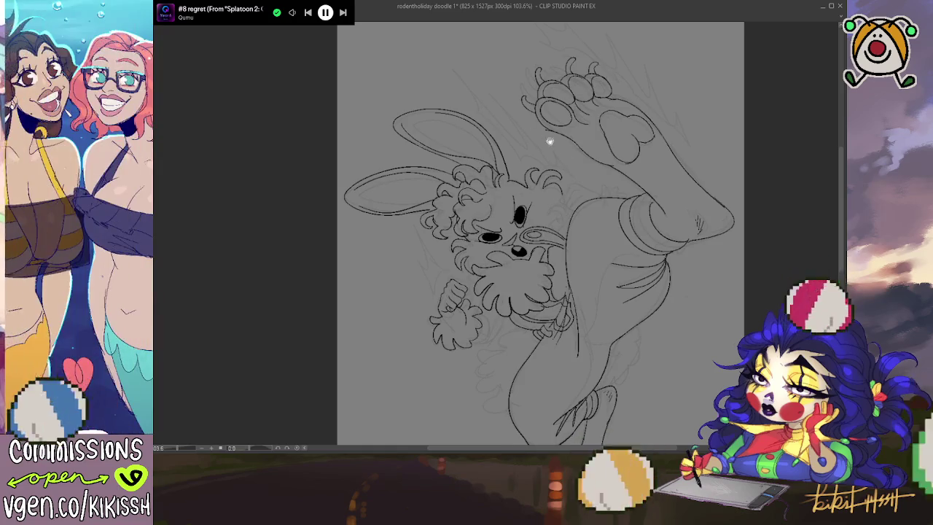
pyautogui.scroll(-2, 565, 137)
pyautogui.scroll(-1, 554, 175)
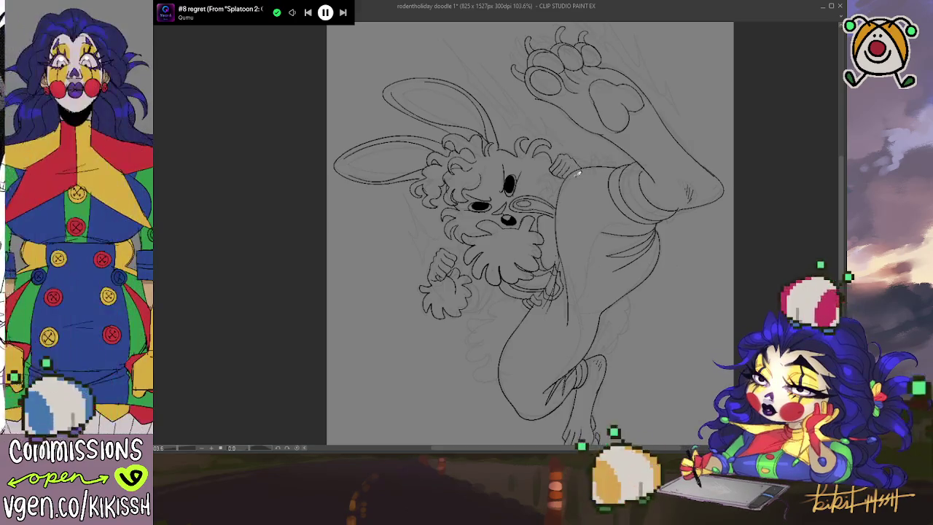
pyautogui.moveTo(597, 205); pyautogui.dragTo(602, 192)
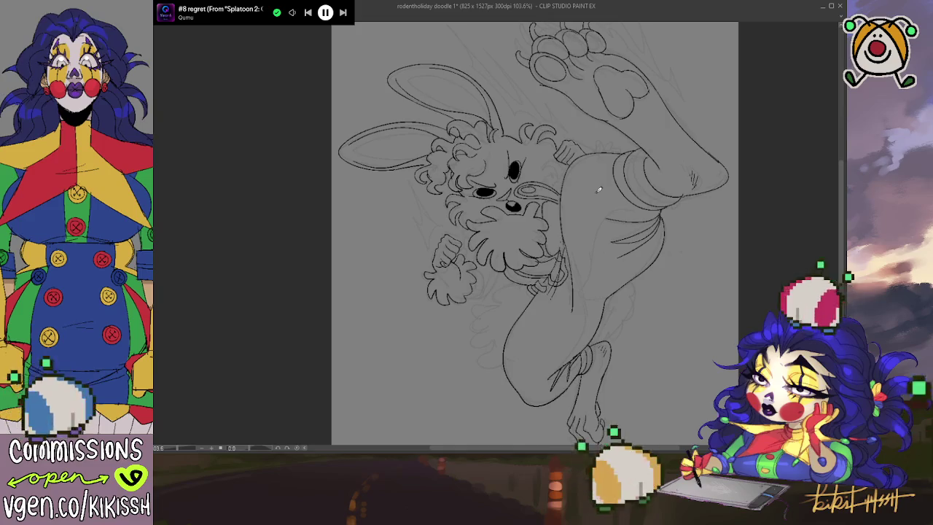
pyautogui.moveTo(604, 281); pyautogui.dragTo(624, 349)
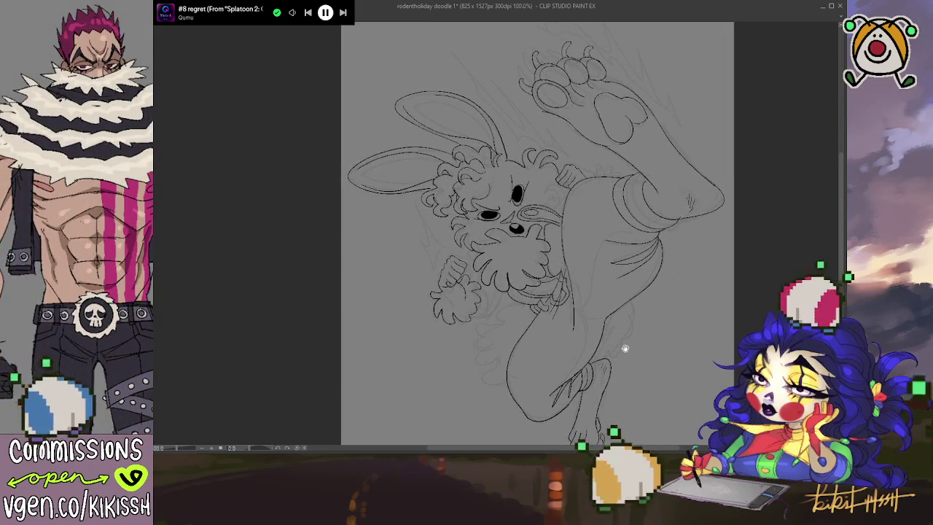
# Step: Sketch three faint motion strokes beside, above and along the raised kicking paw
pyautogui.moveTo(625, 183); pyautogui.dragTo(630, 197)
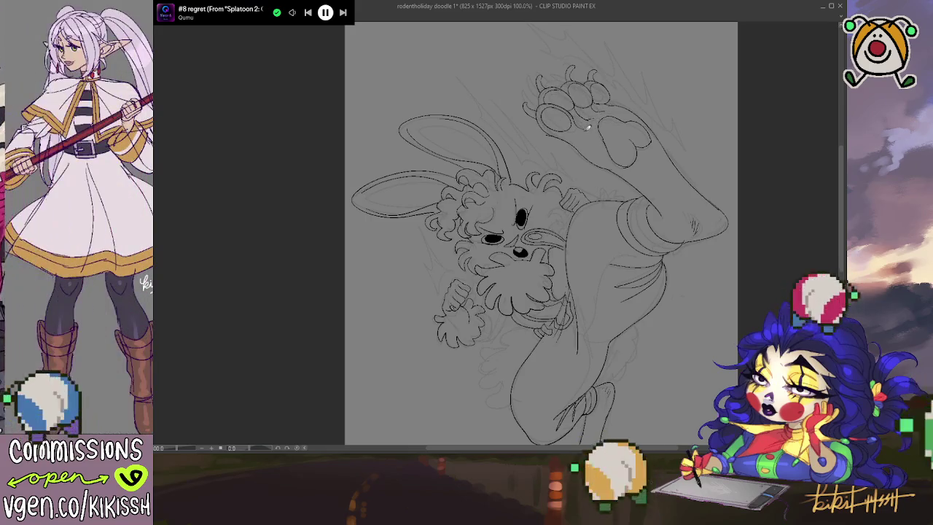
pyautogui.moveTo(597, 124)
pyautogui.mouseDown()
pyautogui.moveTo(583, 135)
pyautogui.moveTo(622, 110)
pyautogui.moveTo(632, 132)
pyautogui.mouseUp()
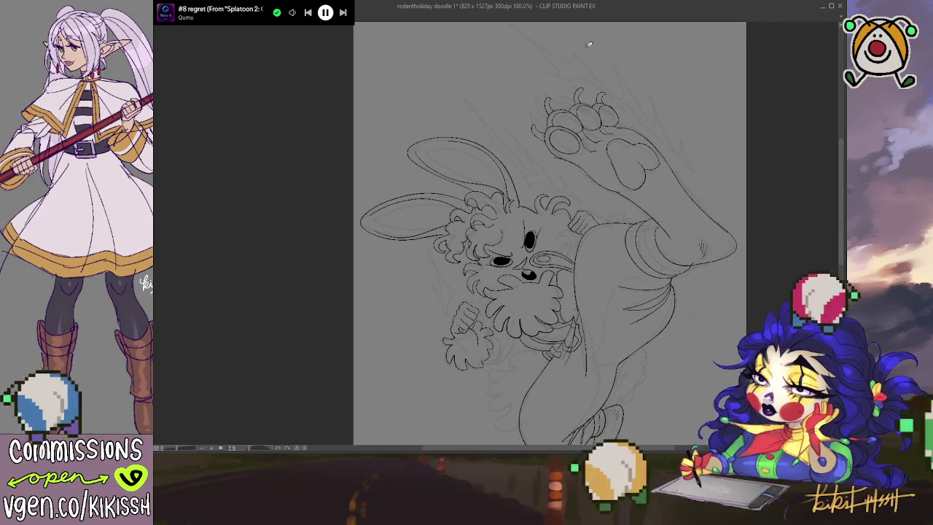
pyautogui.moveTo(550, 72); pyautogui.dragTo(574, 83)
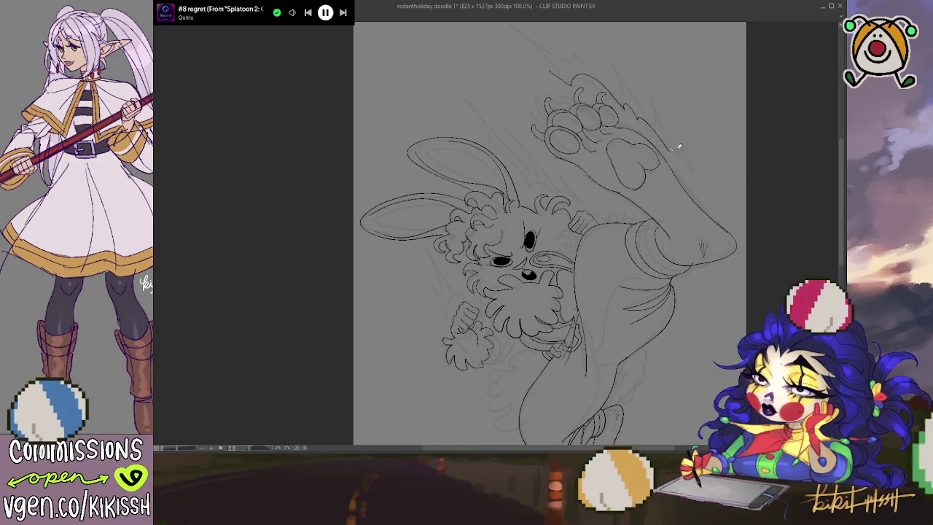
pyautogui.moveTo(676, 144)
pyautogui.mouseDown()
pyautogui.moveTo(646, 89)
pyautogui.moveTo(620, 90)
pyautogui.moveTo(579, 45)
pyautogui.moveTo(570, 91)
pyautogui.mouseUp()
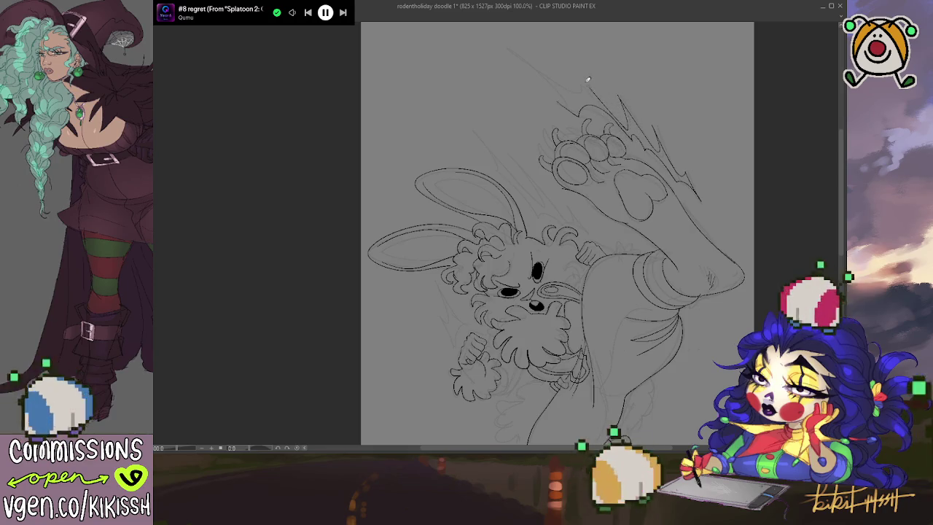
# Step: Ink zigzag impact lines above the raised paw, redoing the first attempt, plus strokes near the toes
pyautogui.moveTo(516, 46); pyautogui.dragTo(584, 111)
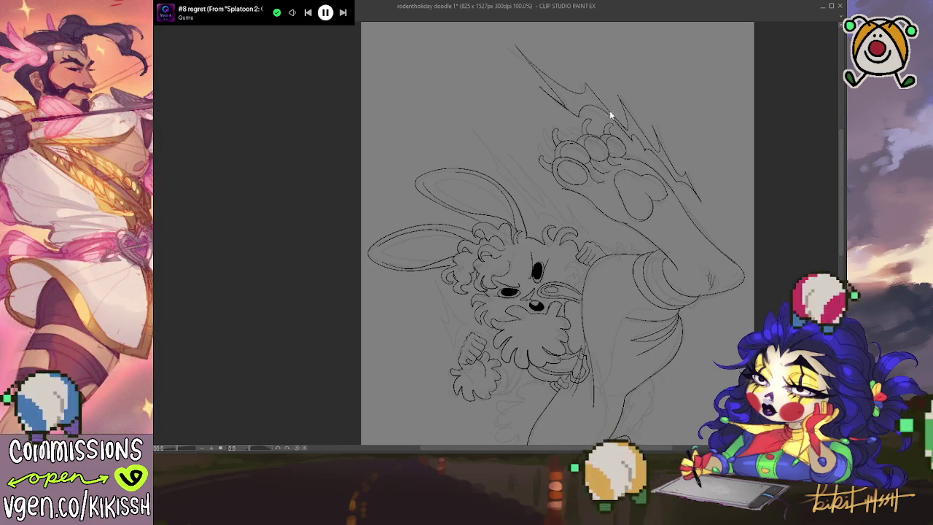
pyautogui.hotkey('ctrl', 'z')
pyautogui.hotkey('ctrl', 'z')
pyautogui.moveTo(595, 89)
pyautogui.mouseDown()
pyautogui.moveTo(583, 109)
pyautogui.moveTo(542, 73)
pyautogui.moveTo(561, 101)
pyautogui.moveTo(546, 96)
pyautogui.moveTo(545, 109)
pyautogui.moveTo(563, 86)
pyautogui.mouseUp()
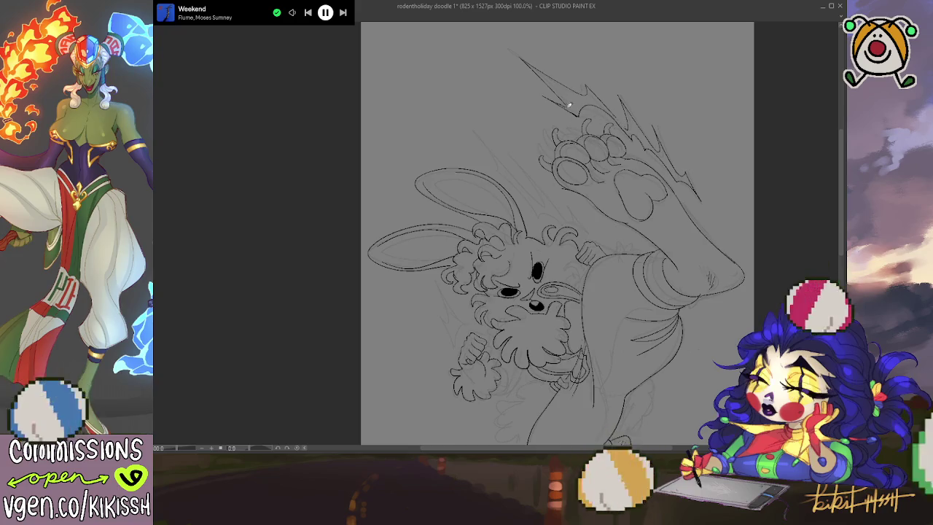
pyautogui.moveTo(569, 106); pyautogui.dragTo(576, 115)
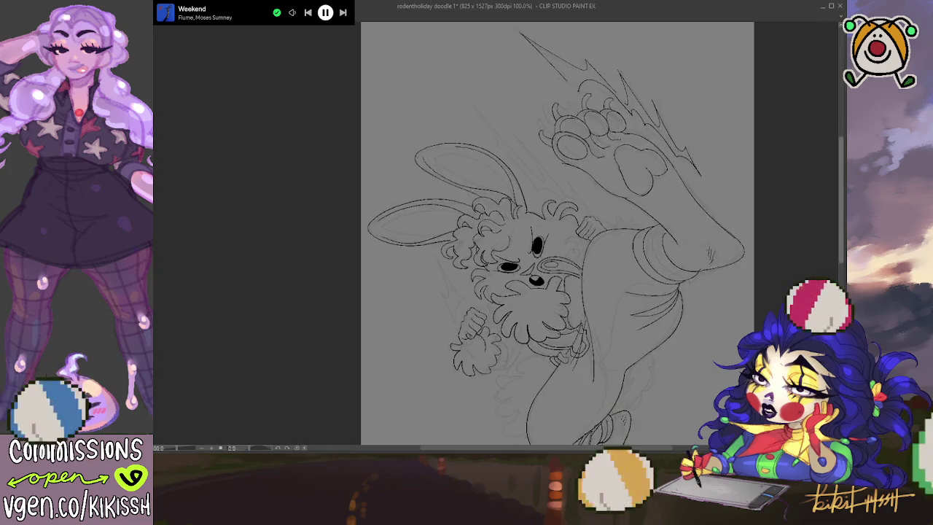
pyautogui.moveTo(840, 206); pyautogui.dragTo(840, 221)
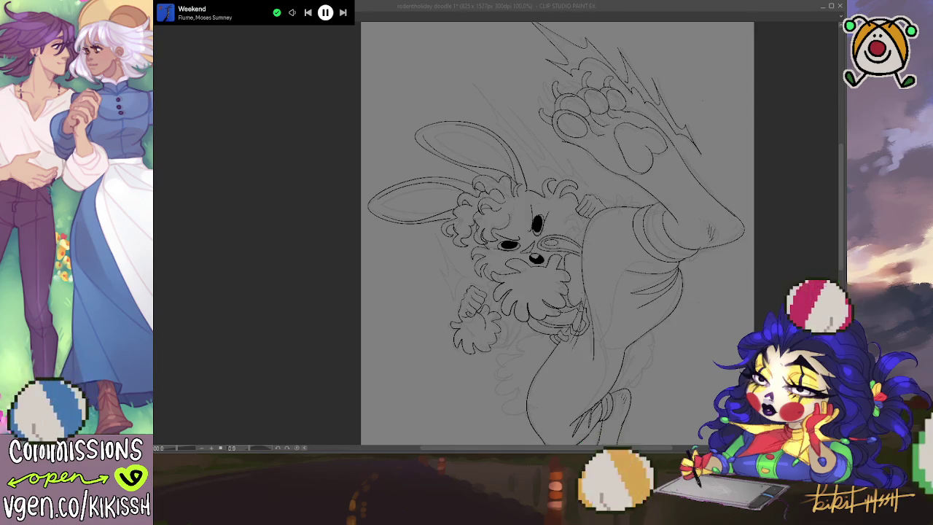
pyautogui.click(790, 216)
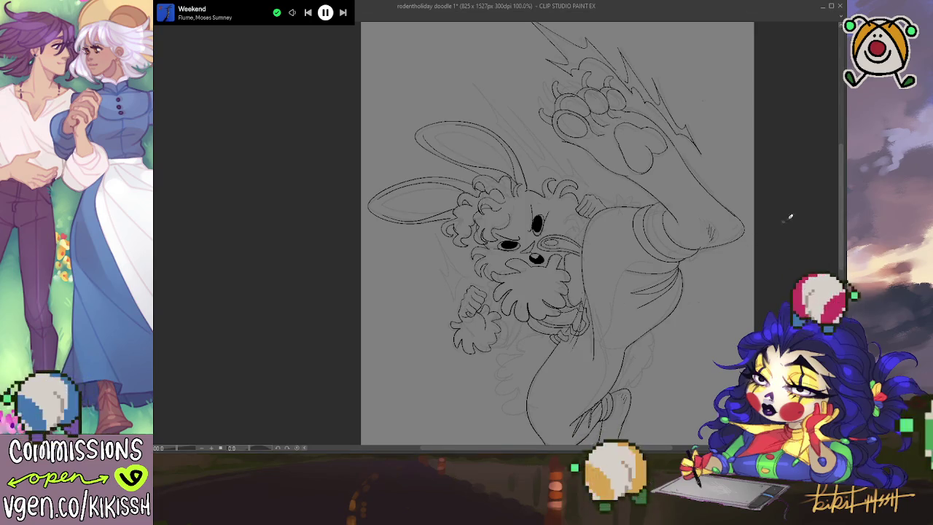
pyautogui.moveTo(790, 217); pyautogui.dragTo(534, 231)
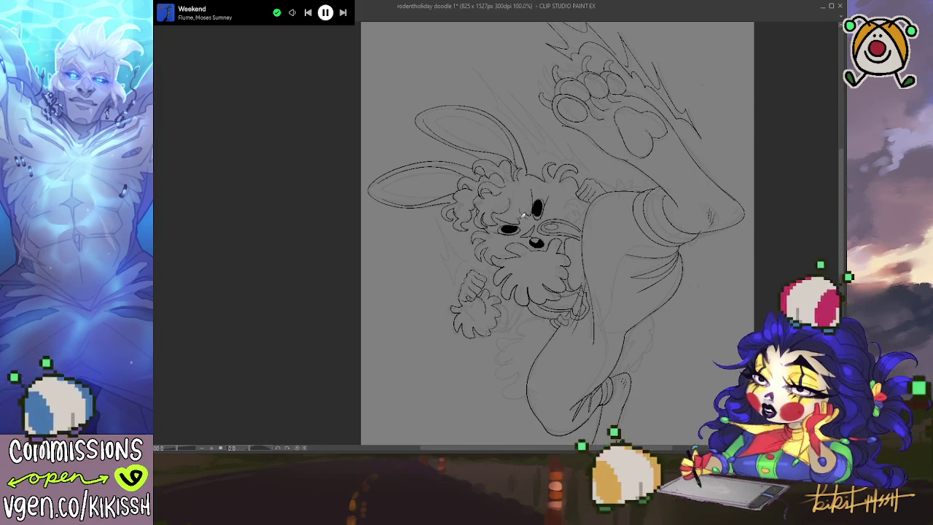
pyautogui.moveTo(540, 197); pyautogui.dragTo(530, 182)
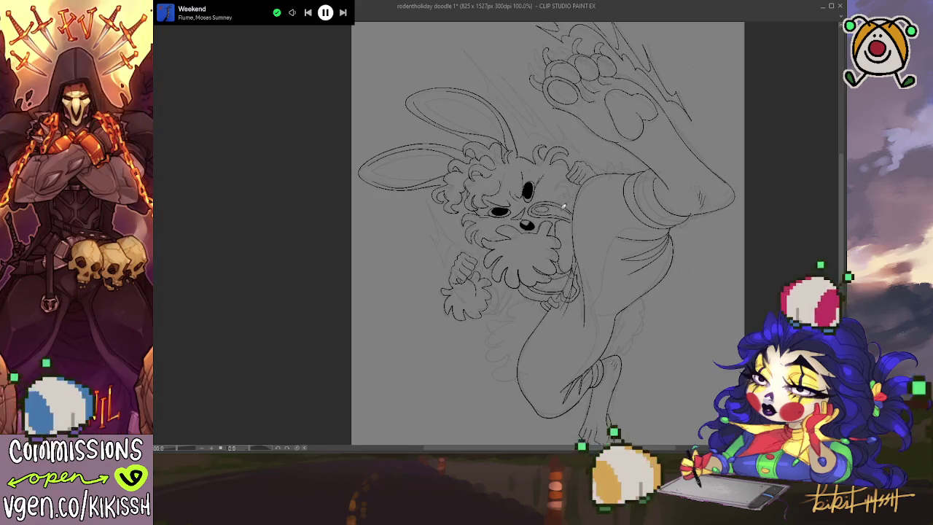
pyautogui.scroll(-1, 563, 206)
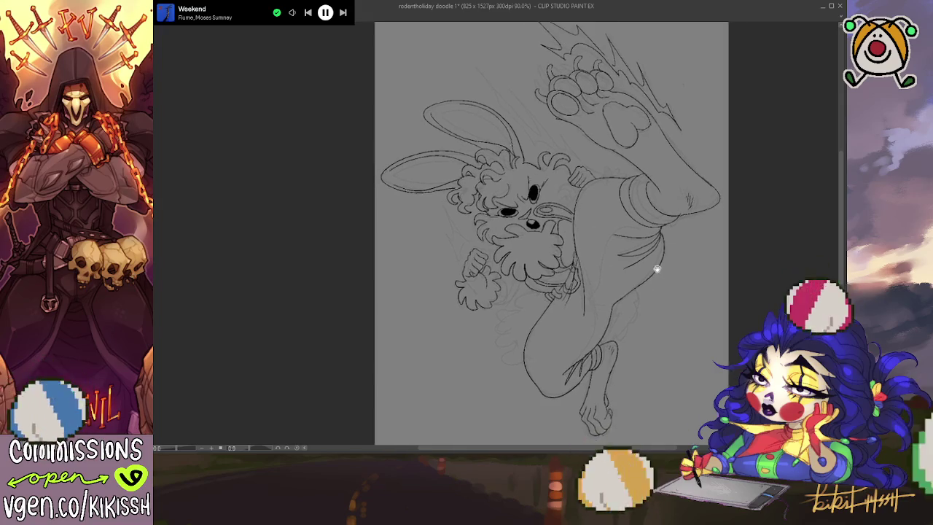
pyautogui.moveTo(594, 233); pyautogui.dragTo(660, 314)
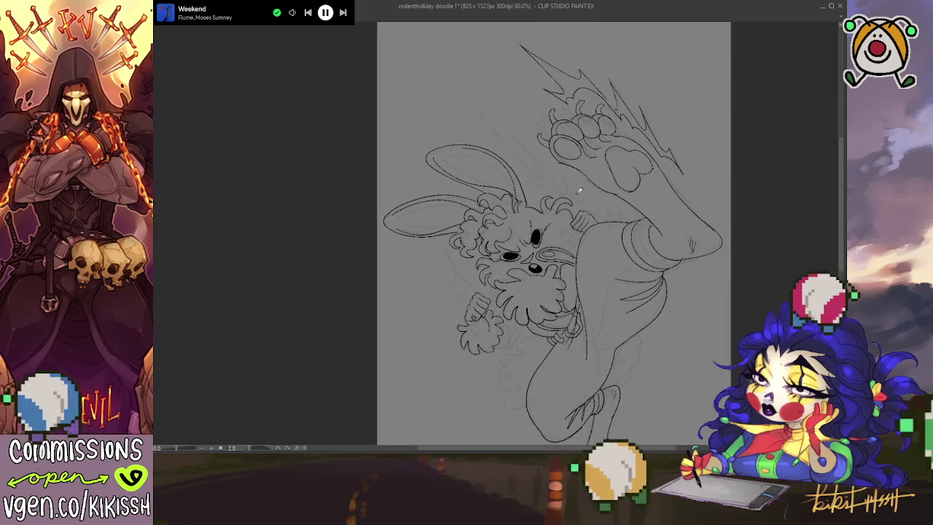
pyautogui.scroll(1, 580, 191)
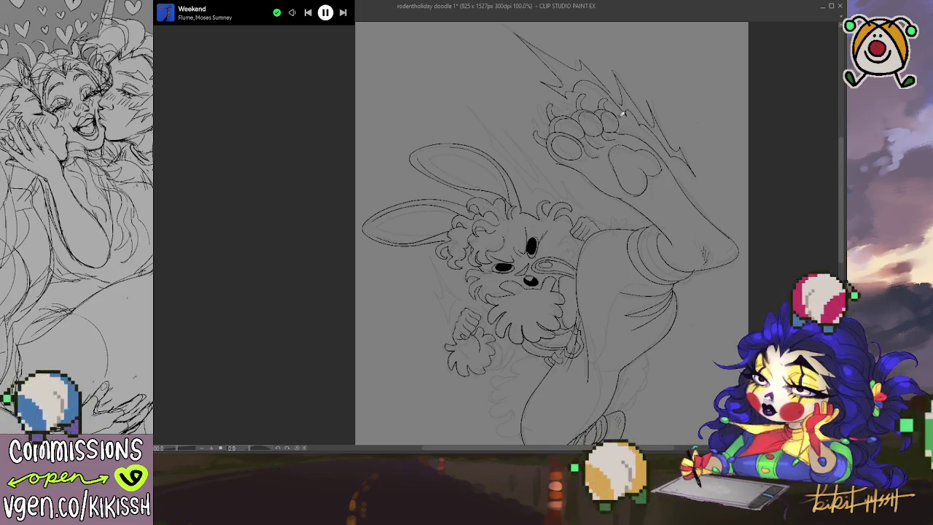
# Step: Draw small curly fur strokes on the bunny's belly and along its leg outline
pyautogui.scroll(-1, 622, 142)
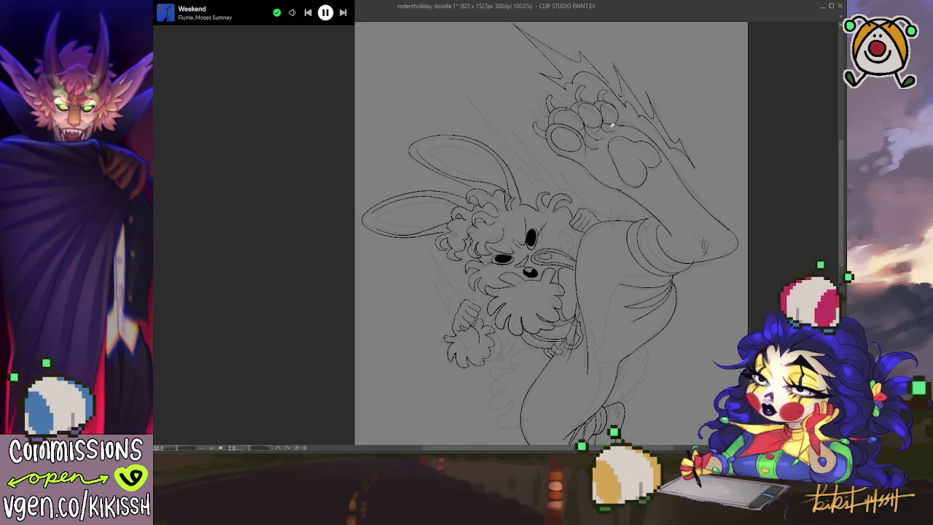
pyautogui.moveTo(629, 129); pyautogui.dragTo(612, 134)
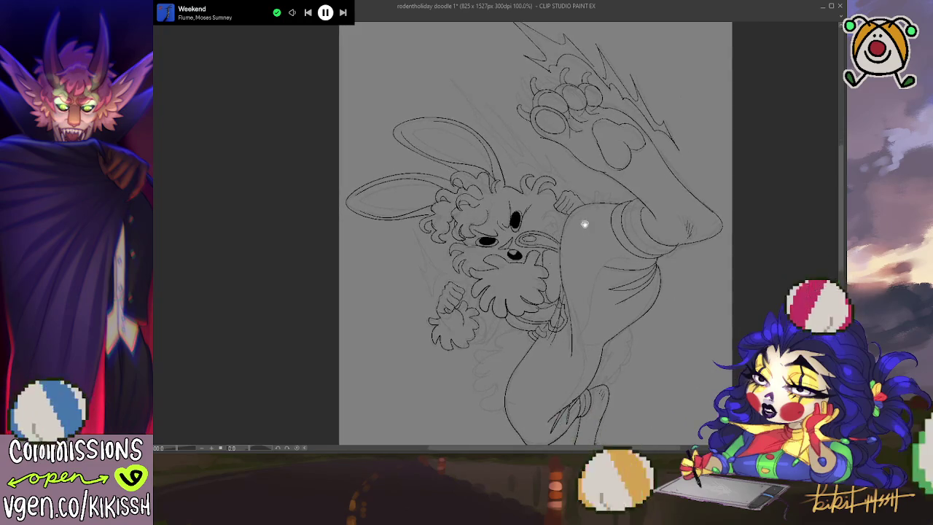
pyautogui.moveTo(584, 225); pyautogui.dragTo(626, 139)
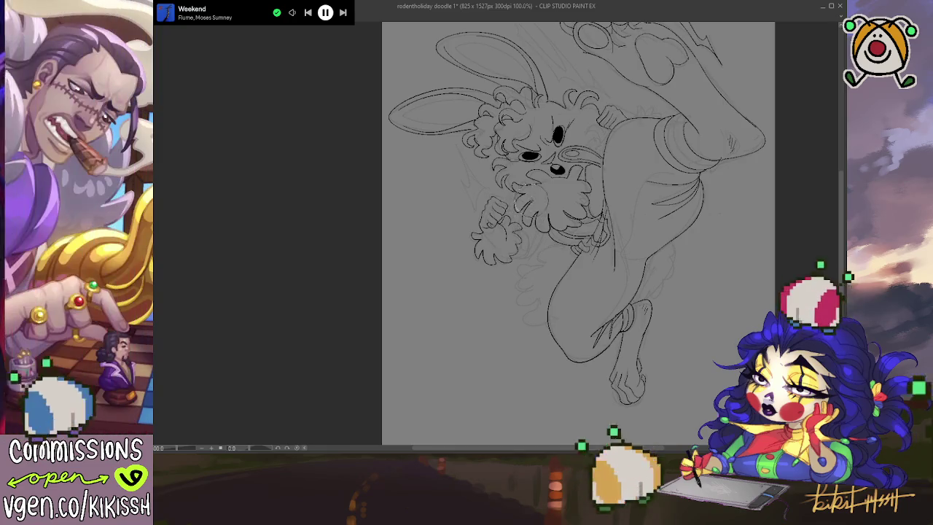
pyautogui.moveTo(543, 208); pyautogui.dragTo(561, 226)
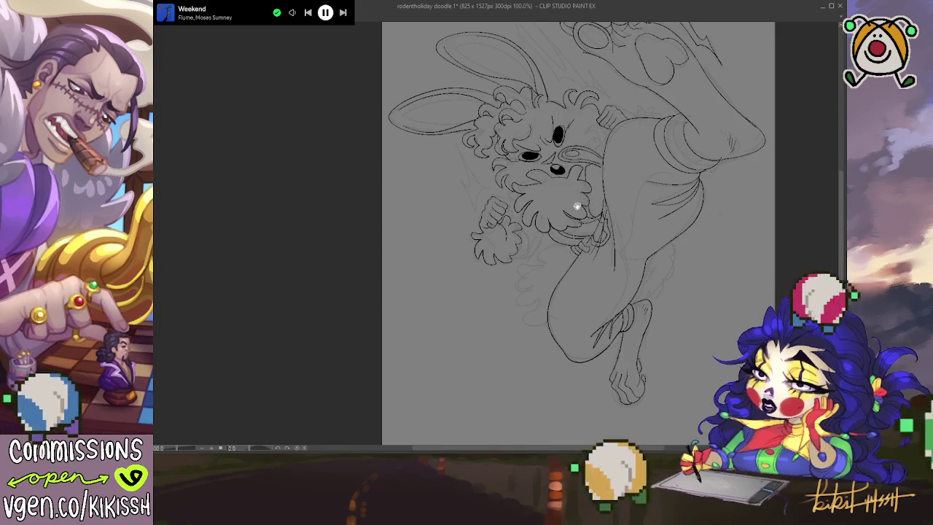
pyautogui.moveTo(602, 246); pyautogui.dragTo(581, 278)
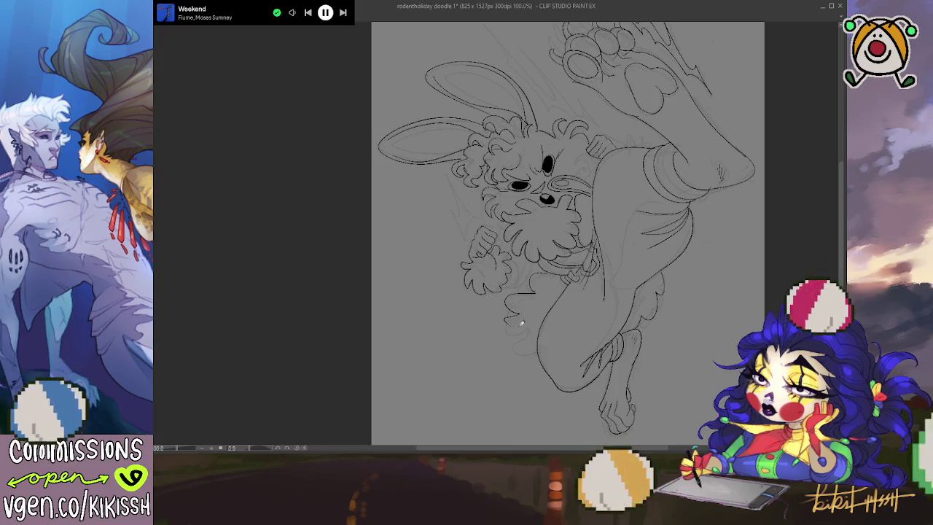
pyautogui.moveTo(511, 327); pyautogui.dragTo(516, 340)
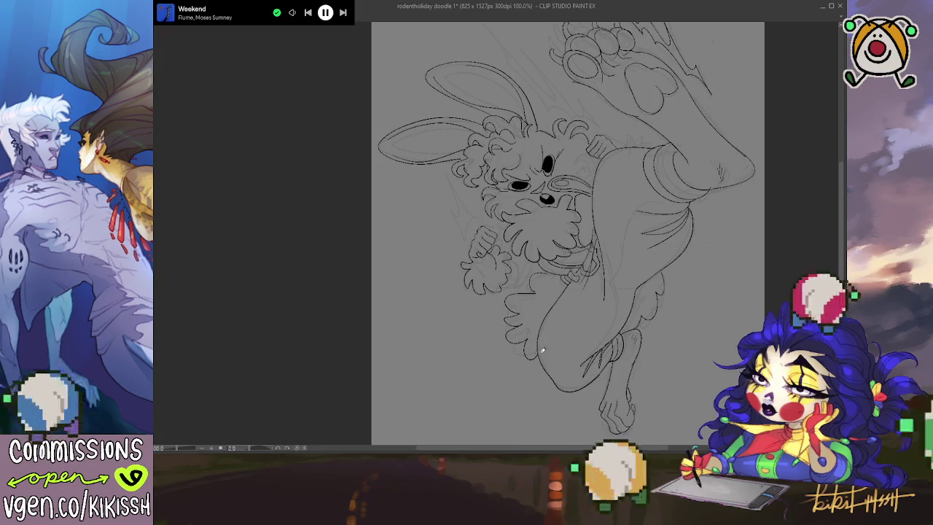
pyautogui.moveTo(665, 267); pyautogui.dragTo(676, 278)
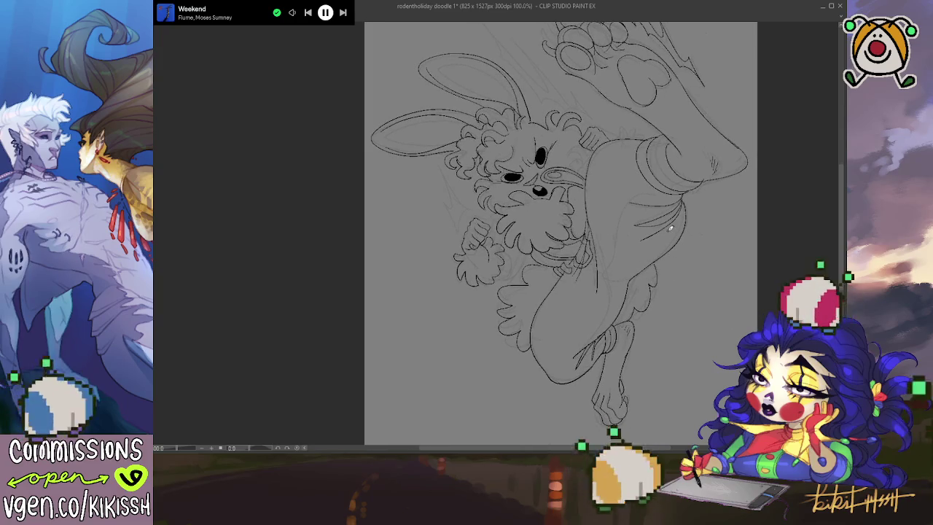
pyautogui.scroll(-1, 671, 229)
pyautogui.moveTo(671, 228); pyautogui.dragTo(673, 270)
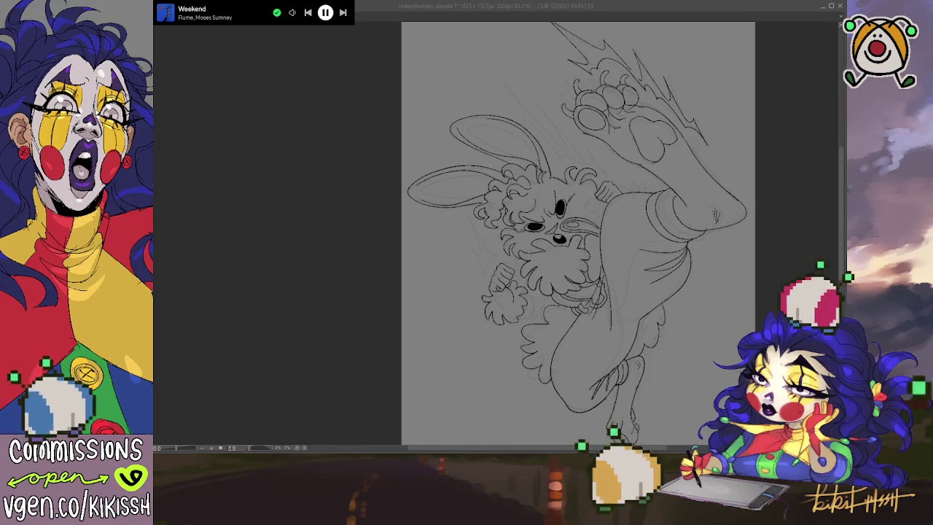
pyautogui.scroll(-1, 578, 233)
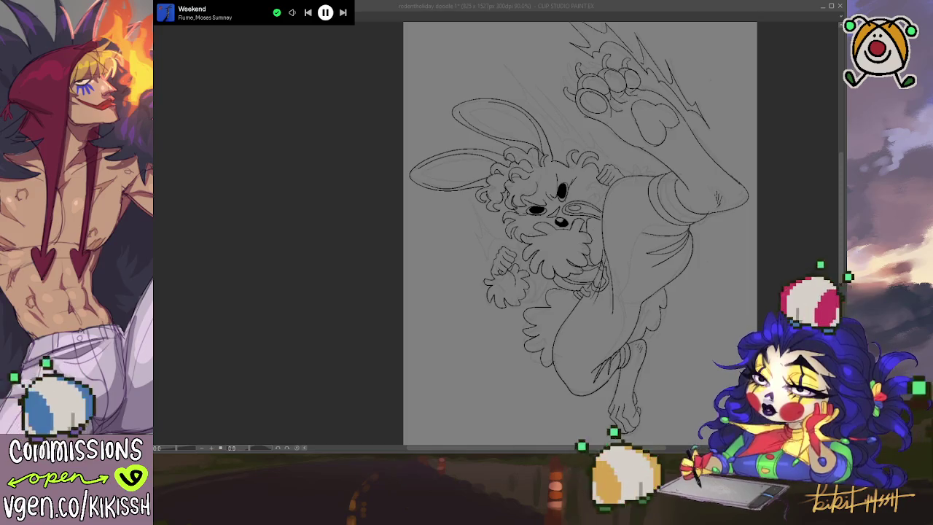
pyautogui.hotkey('alt', 'Tab')
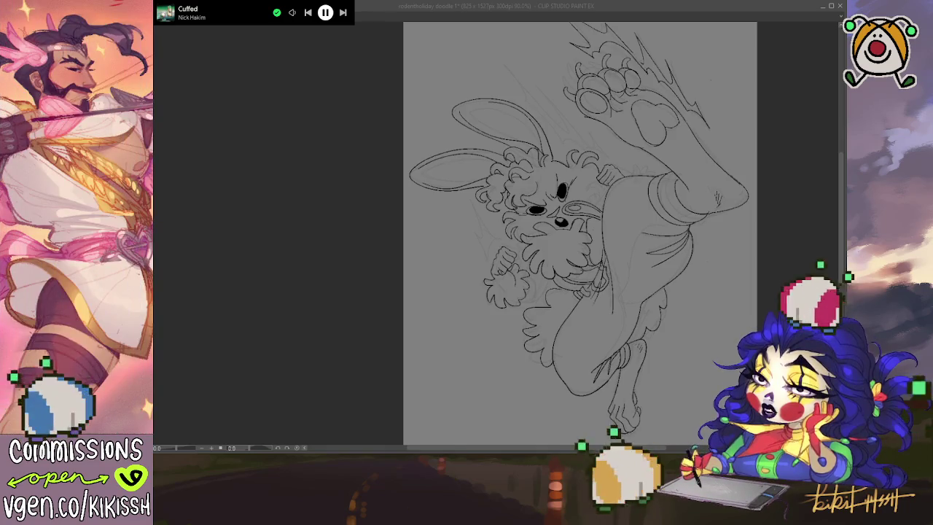
# Step: Focus the drawing window and zoom the canvas from 90% to 99%
pyautogui.hotkey('alt', 'Tab')
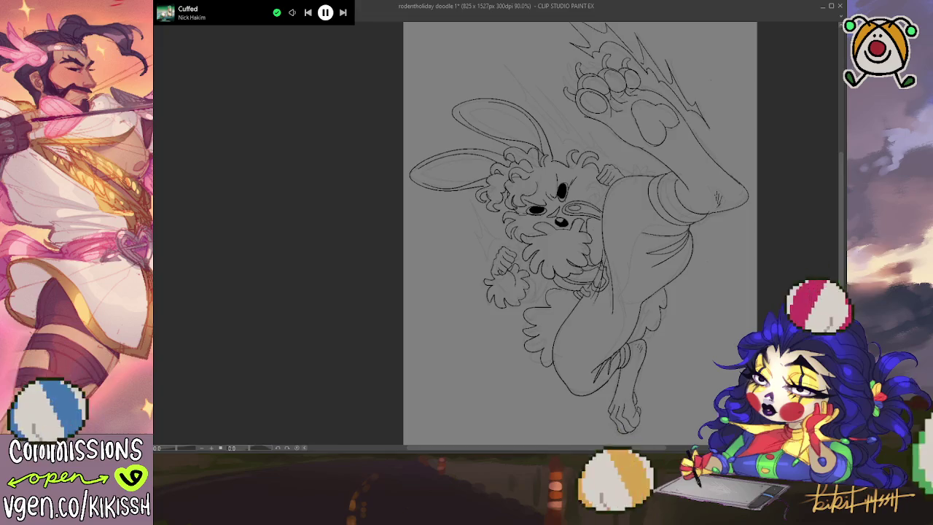
pyautogui.scroll(2, 714, 323)
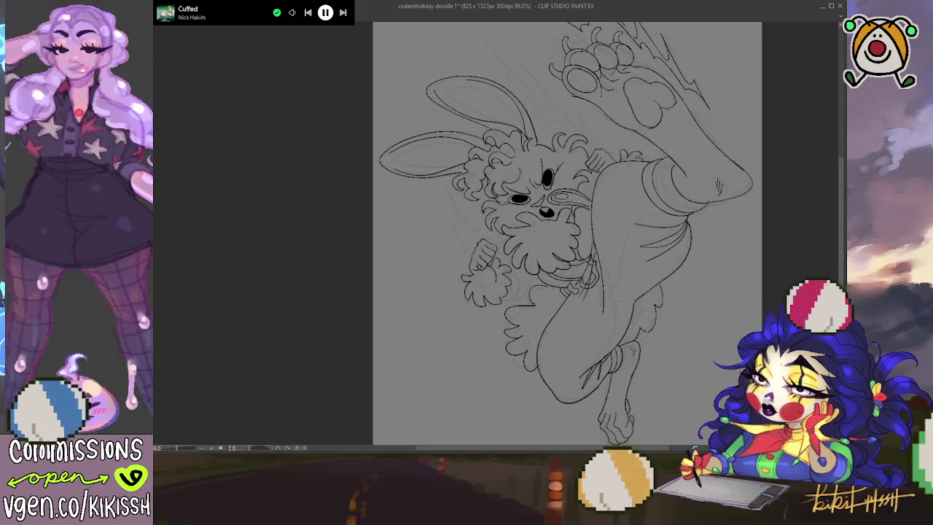
pyautogui.press('h')
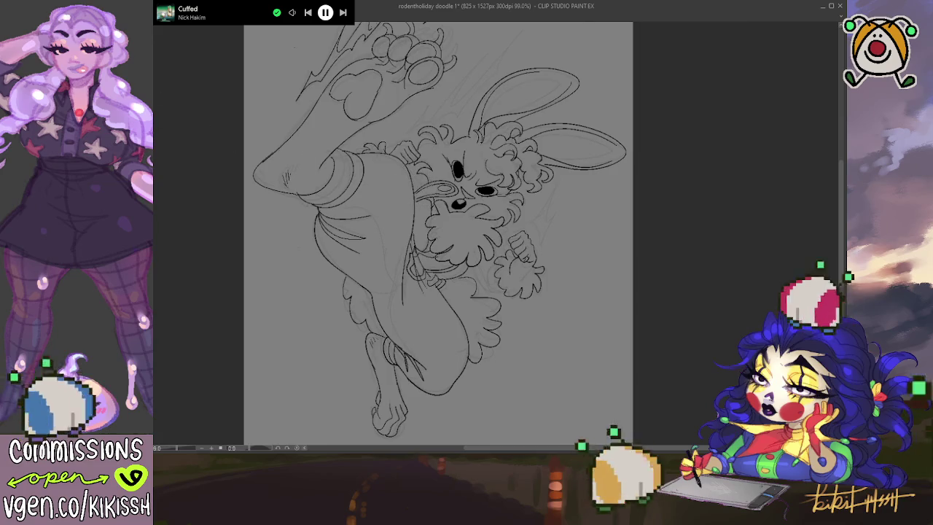
pyautogui.press('h')
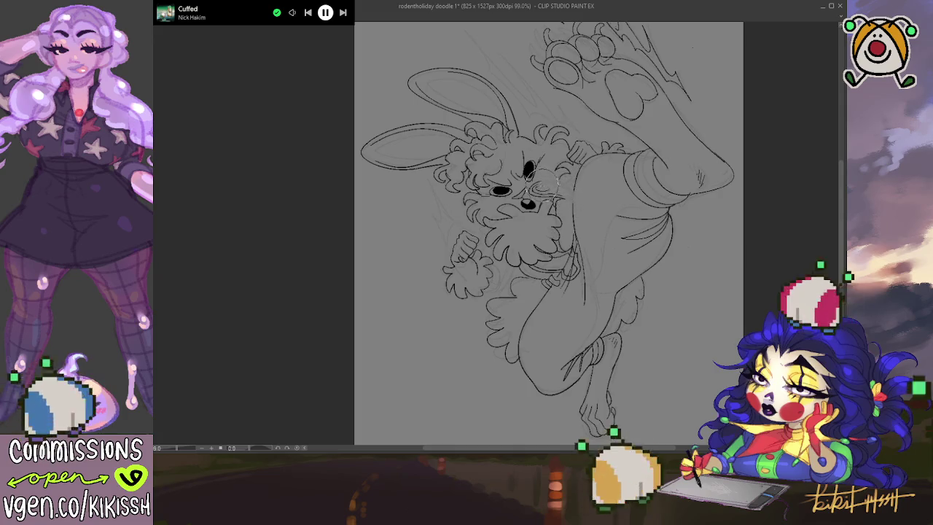
pyautogui.moveTo(533, 179)
pyautogui.mouseDown()
pyautogui.moveTo(547, 209)
pyautogui.moveTo(581, 211)
pyautogui.moveTo(539, 208)
pyautogui.moveTo(580, 213)
pyautogui.mouseUp()
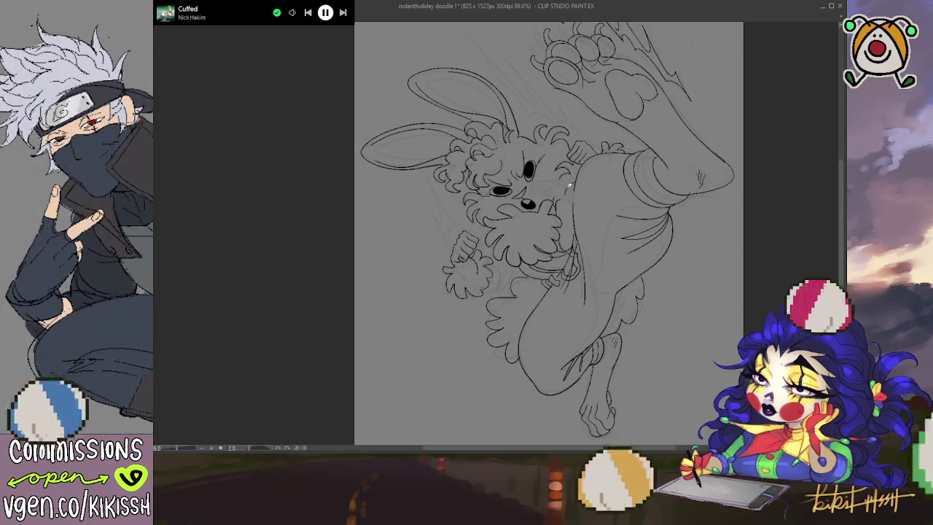
pyautogui.moveTo(541, 184); pyautogui.dragTo(566, 188)
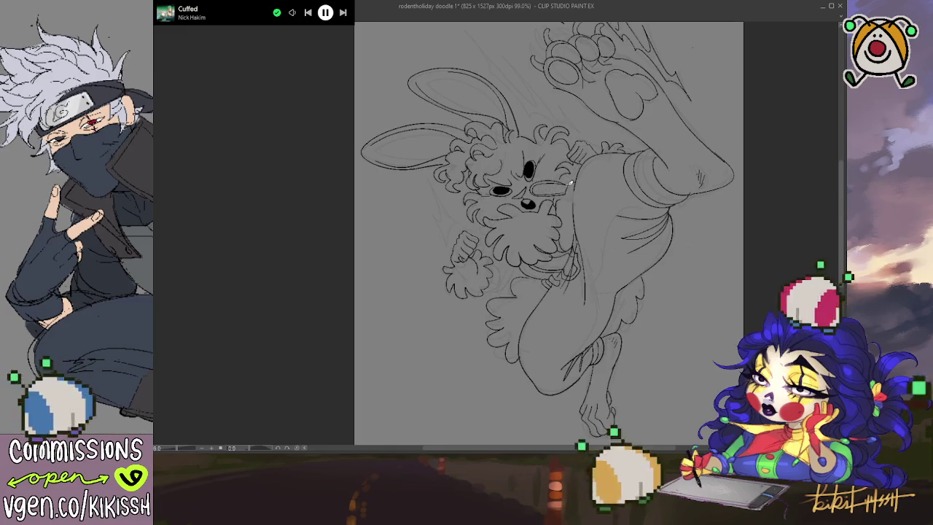
pyautogui.moveTo(535, 187); pyautogui.dragTo(563, 192)
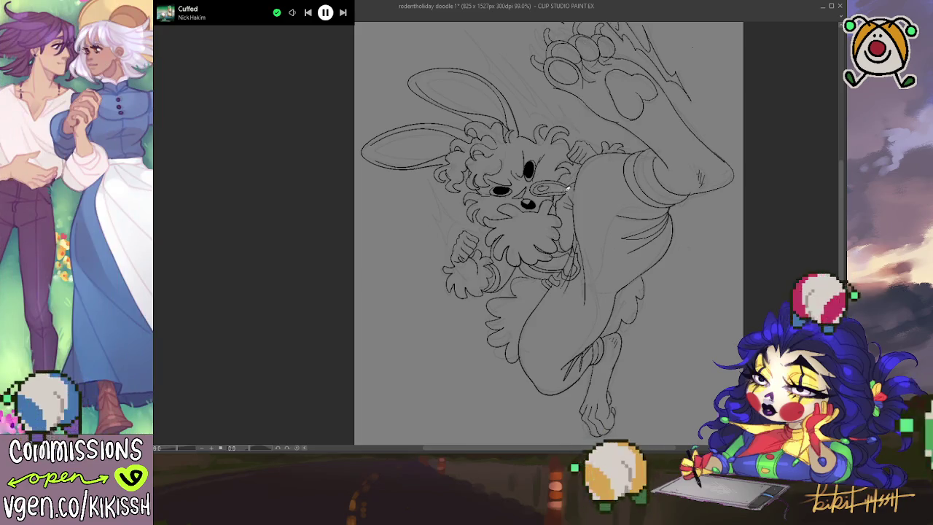
pyautogui.moveTo(600, 181); pyautogui.dragTo(622, 164)
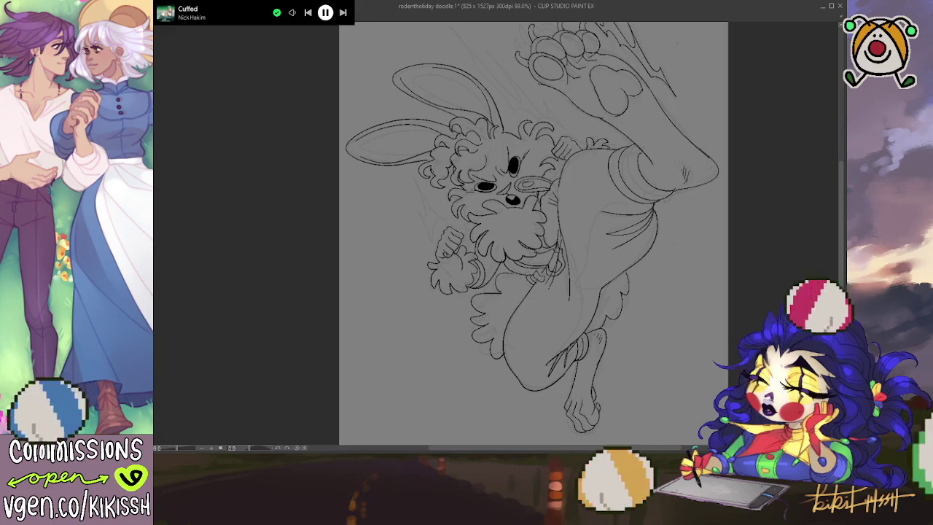
pyautogui.moveTo(587, 215)
pyautogui.mouseDown()
pyautogui.moveTo(583, 252)
pyautogui.moveTo(583, 243)
pyautogui.mouseUp()
pyautogui.scroll(-1, 599, 210)
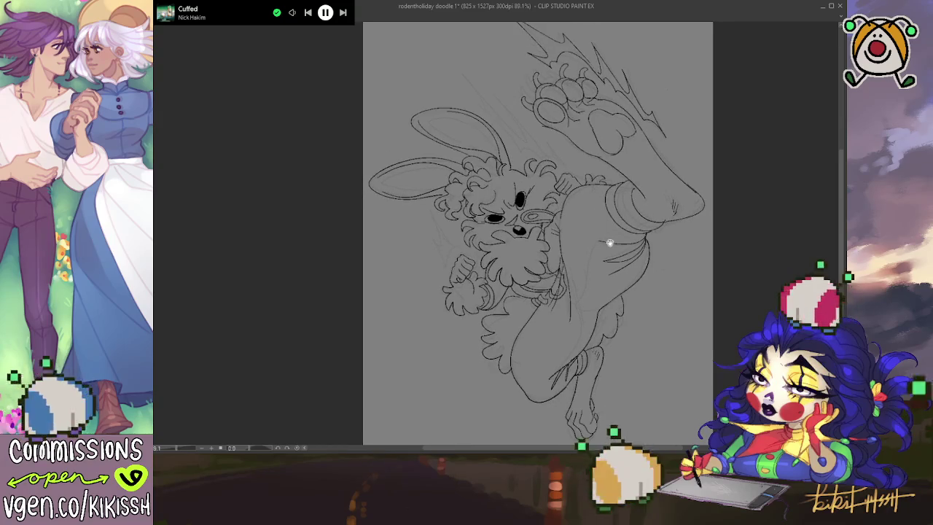
pyautogui.scroll(-1, 605, 234)
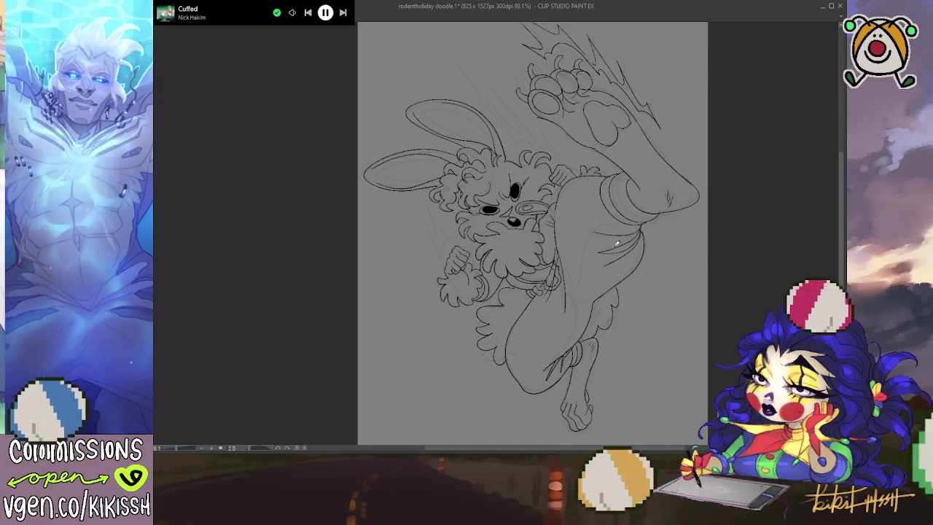
pyautogui.moveTo(610, 248); pyautogui.dragTo(612, 251)
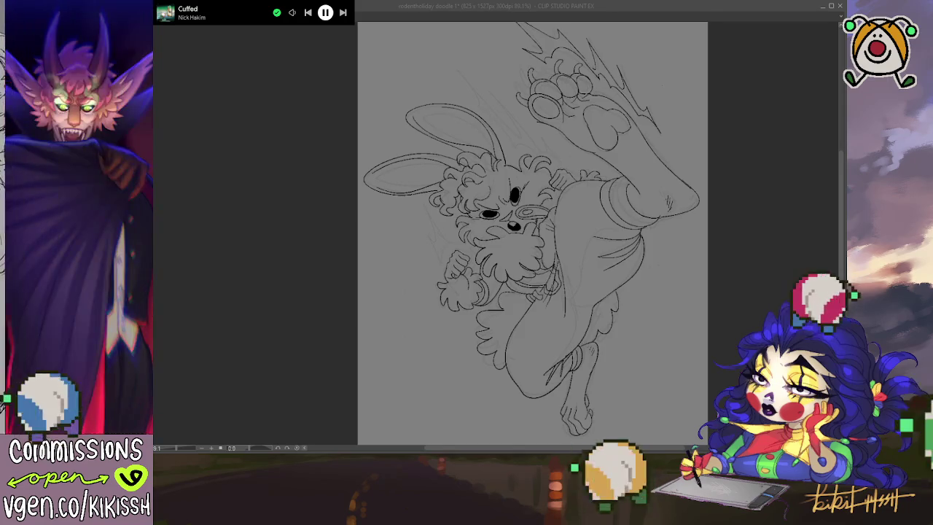
pyautogui.moveTo(732, 358); pyautogui.dragTo(720, 348)
pyautogui.scroll(1, 614, 291)
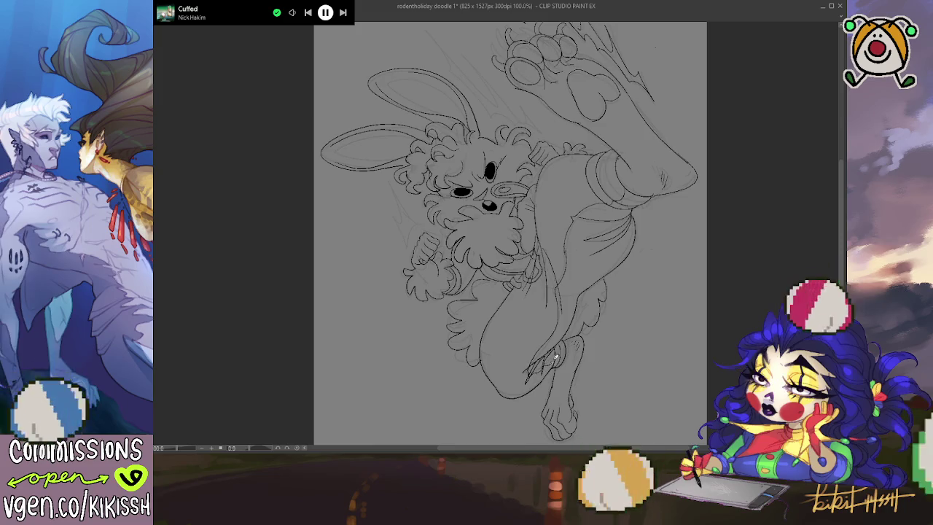
pyautogui.moveTo(640, 236); pyautogui.dragTo(673, 242)
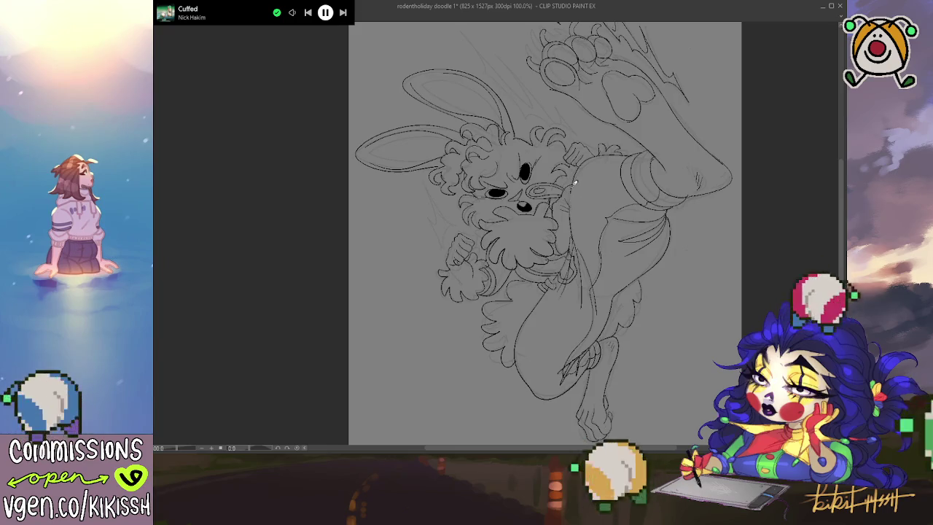
pyautogui.scroll(-2, 590, 208)
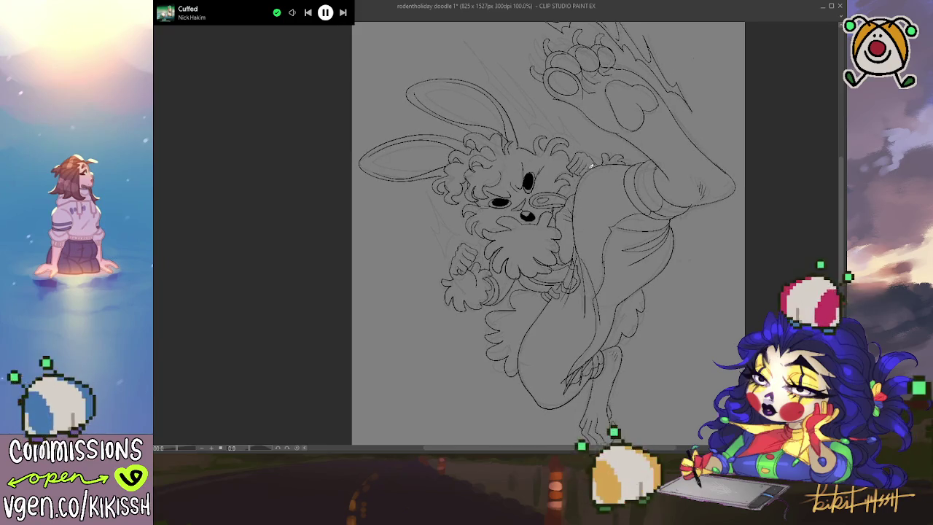
pyautogui.moveTo(612, 218); pyautogui.dragTo(642, 214)
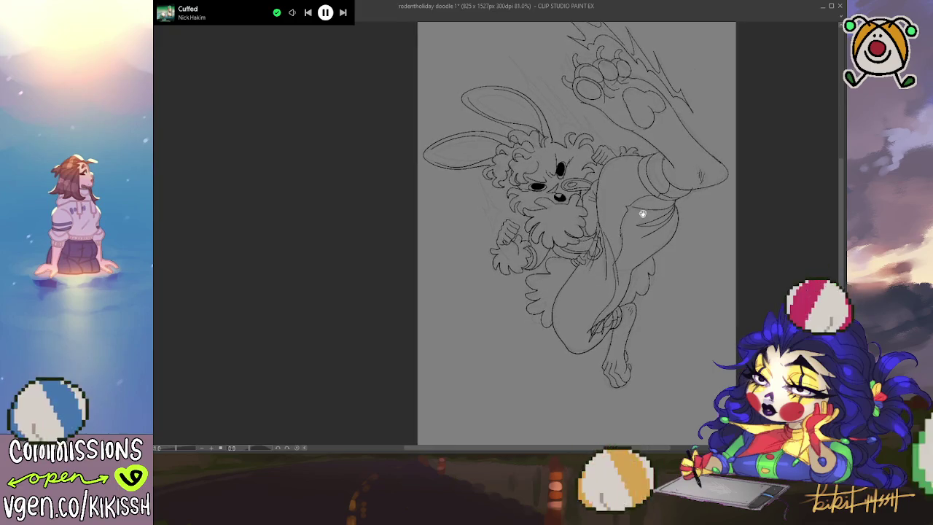
# Step: Undo the last transform of the line art and zoom in on the canvas
pyautogui.hotkey('ctrl', 'z')
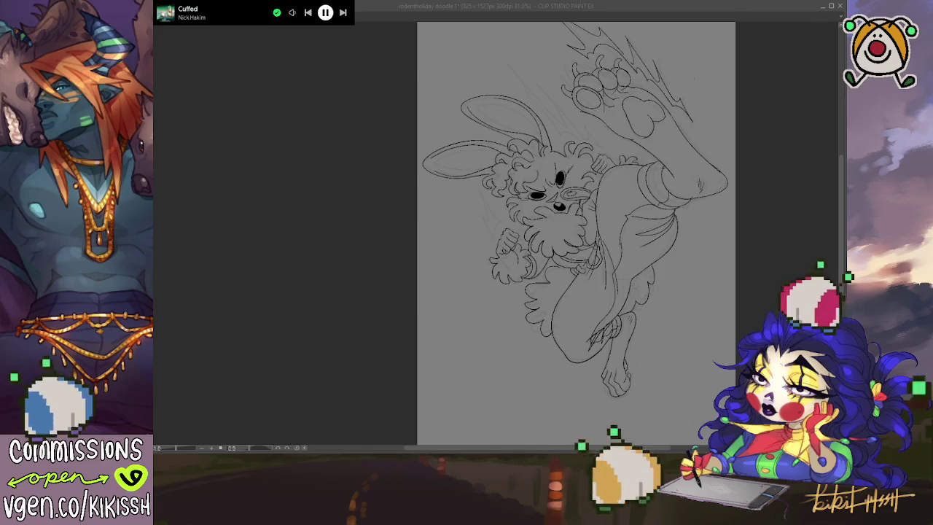
pyautogui.scroll(1, 628, 173)
pyautogui.scroll(1, 629, 174)
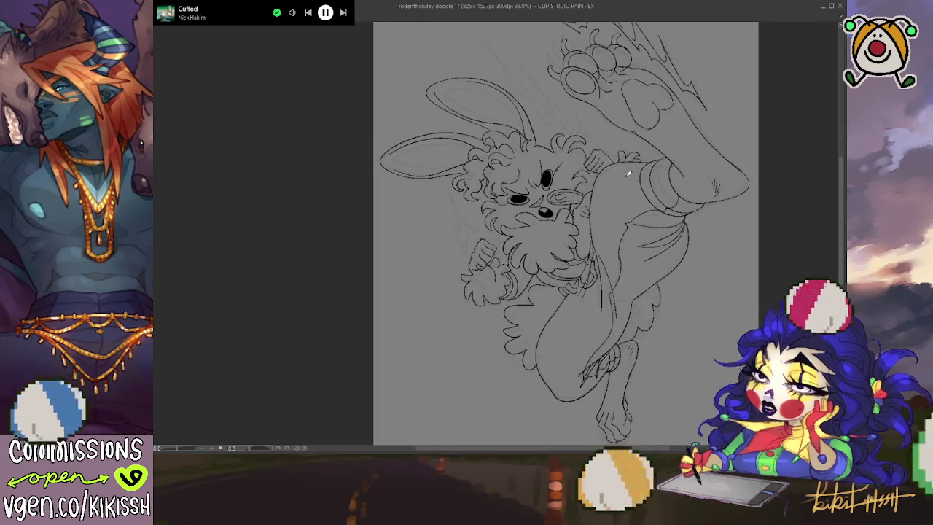
pyautogui.scroll(1, 620, 167)
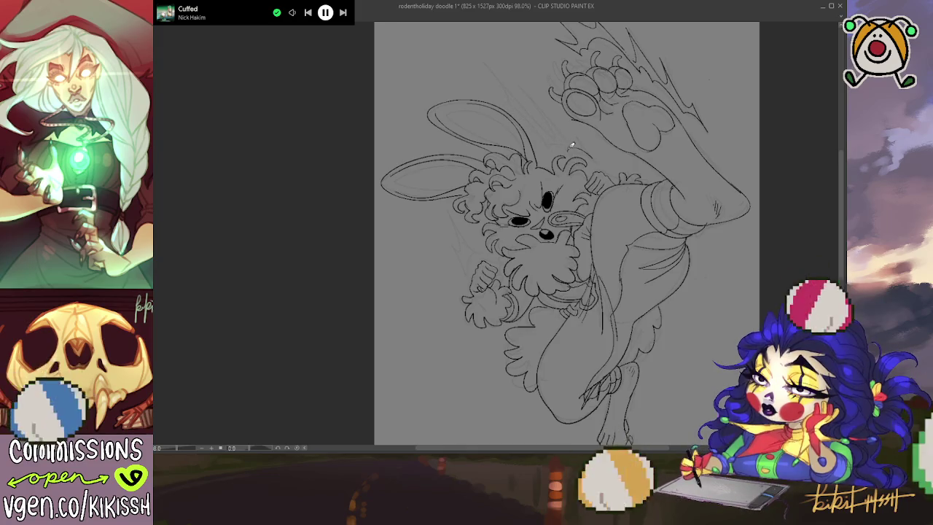
# Step: Sketch spiky motion lines above the ear and a spiky burst beside the face and hand
pyautogui.moveTo(520, 108)
pyautogui.mouseDown()
pyautogui.moveTo(496, 77)
pyautogui.moveTo(562, 138)
pyautogui.mouseUp()
pyautogui.moveTo(530, 90); pyautogui.dragTo(562, 133)
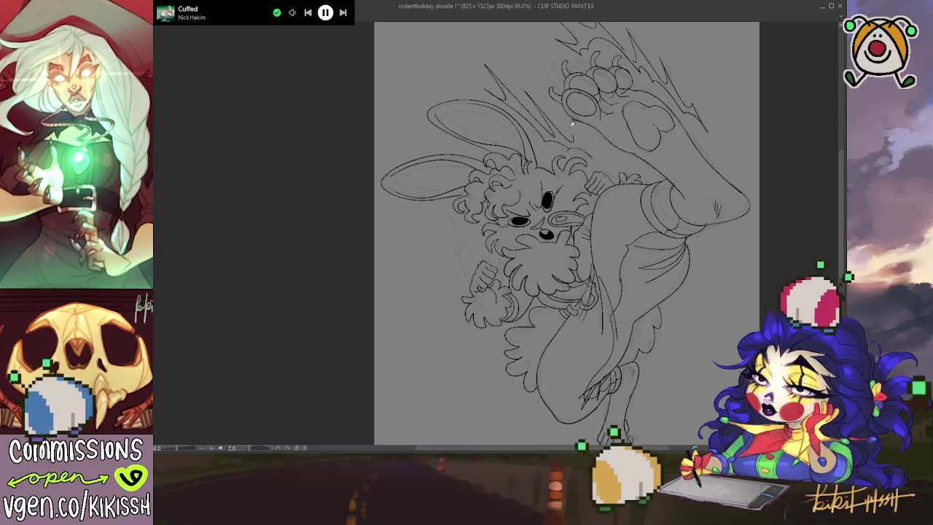
pyautogui.moveTo(482, 245); pyautogui.dragTo(492, 249)
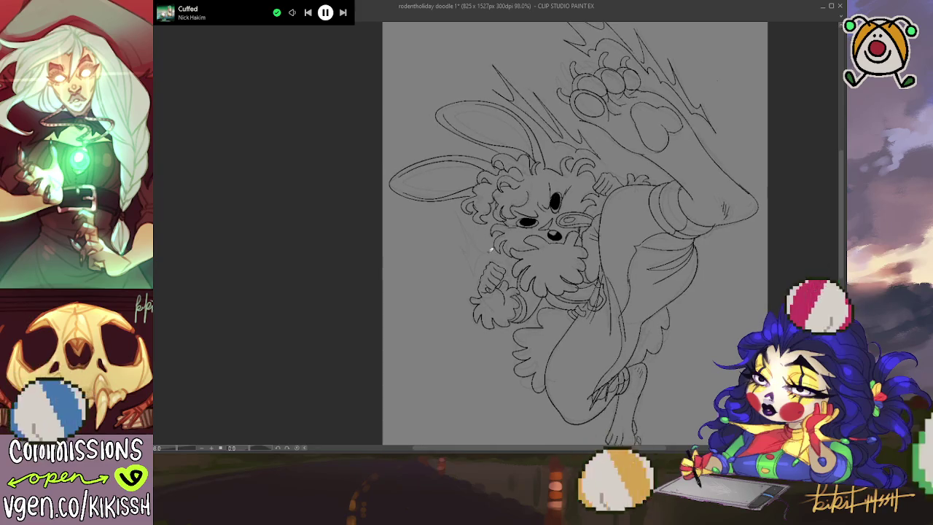
pyautogui.moveTo(454, 208)
pyautogui.mouseDown()
pyautogui.moveTo(476, 252)
pyautogui.moveTo(461, 286)
pyautogui.mouseUp()
pyautogui.moveTo(484, 257)
pyautogui.mouseDown()
pyautogui.moveTo(462, 285)
pyautogui.moveTo(472, 261)
pyautogui.mouseUp()
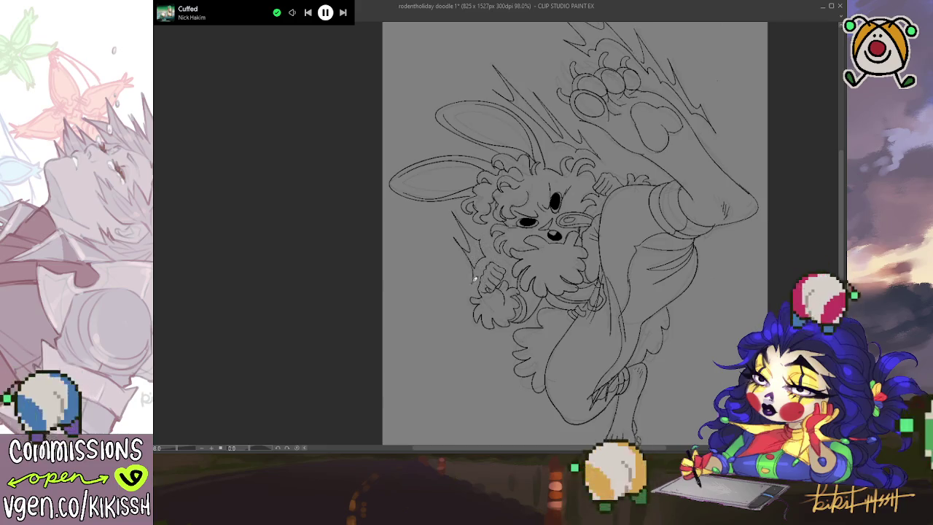
pyautogui.moveTo(480, 259); pyautogui.dragTo(467, 244)
pyautogui.scroll(-1, 535, 303)
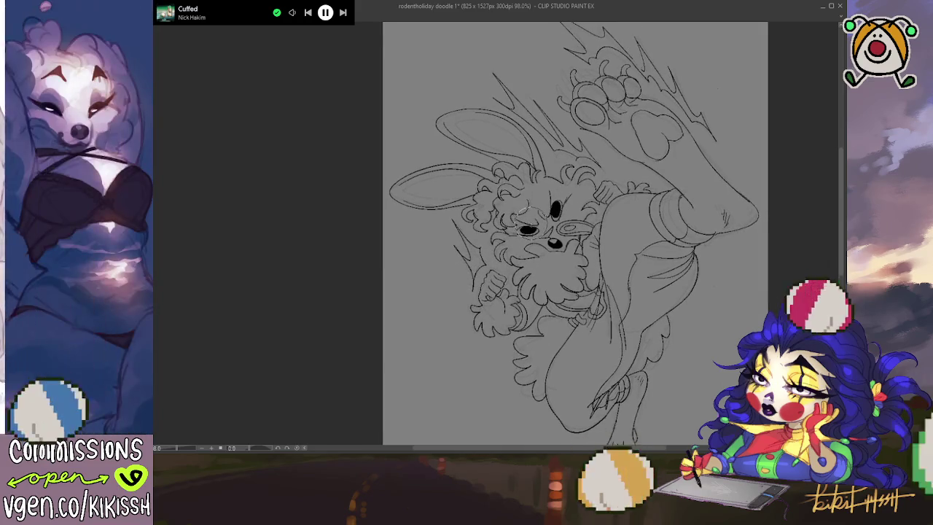
pyautogui.scroll(1, 561, 225)
pyautogui.scroll(1, 565, 219)
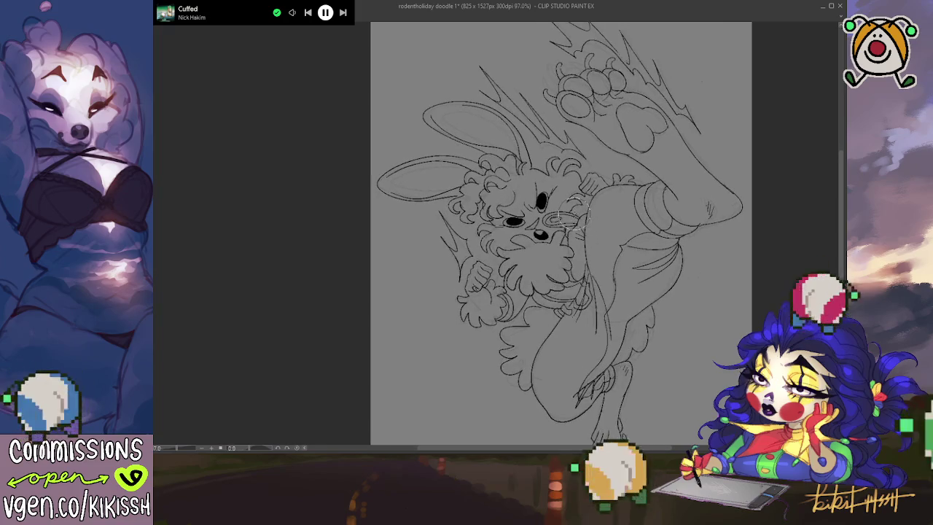
# Step: Draw a dark oval around the bunny's eye, erasing and redrawing part of it
pyautogui.moveTo(569, 217); pyautogui.dragTo(581, 209)
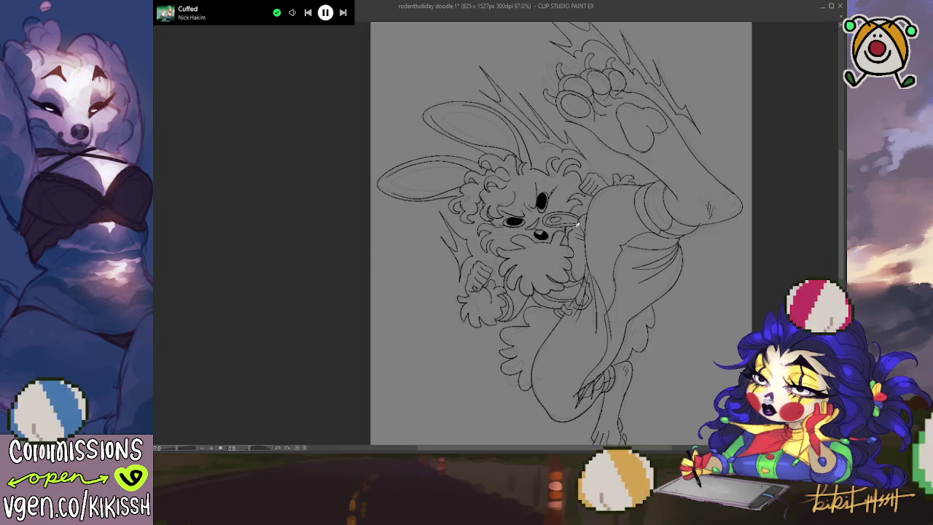
pyautogui.moveTo(568, 232)
pyautogui.mouseDown()
pyautogui.moveTo(588, 215)
pyautogui.moveTo(565, 222)
pyautogui.mouseUp()
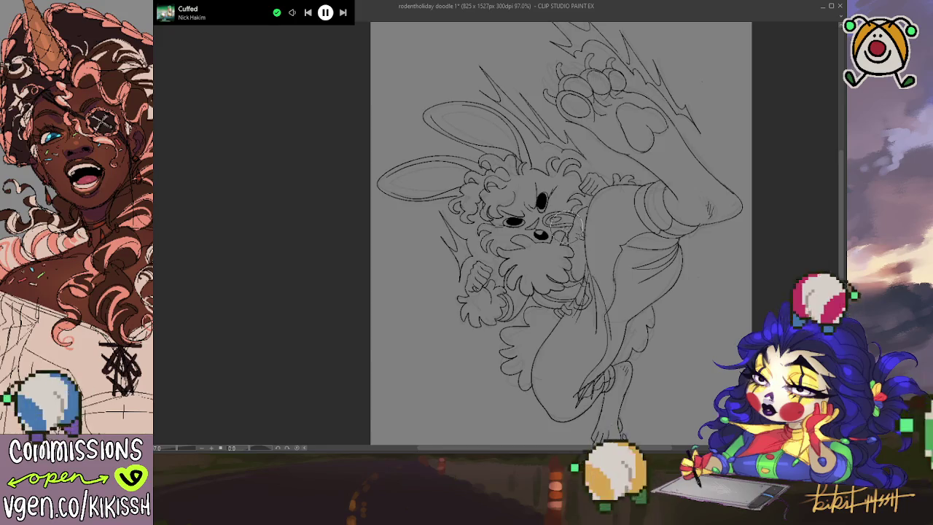
pyautogui.moveTo(553, 216); pyautogui.dragTo(570, 226)
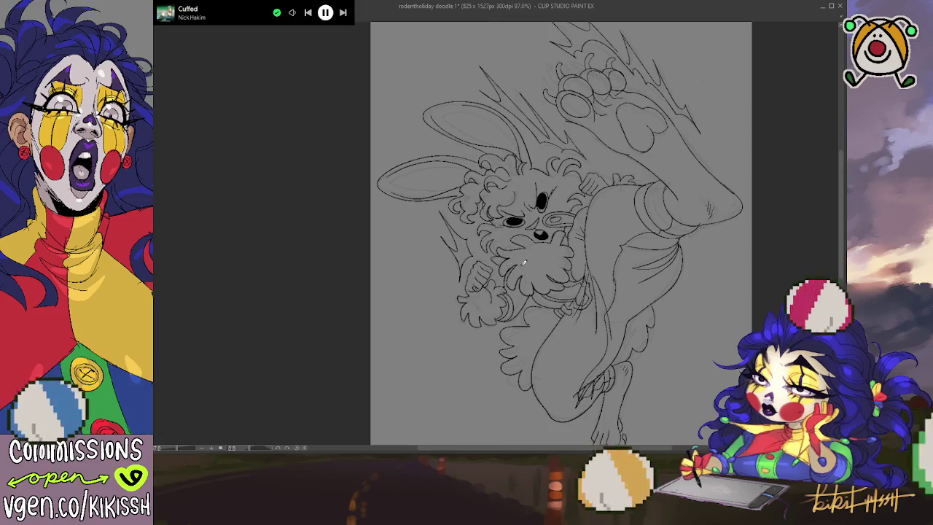
pyautogui.moveTo(601, 231); pyautogui.dragTo(579, 194)
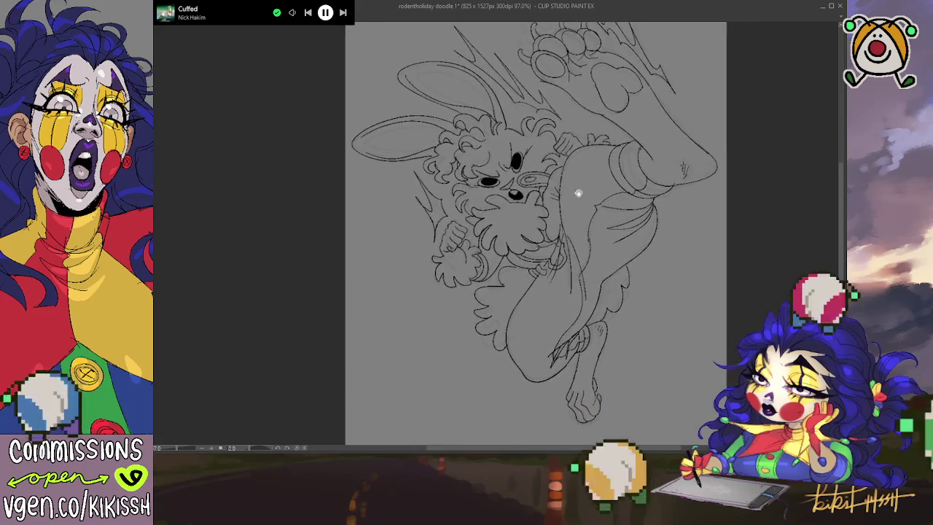
pyautogui.moveTo(628, 264); pyautogui.dragTo(619, 242)
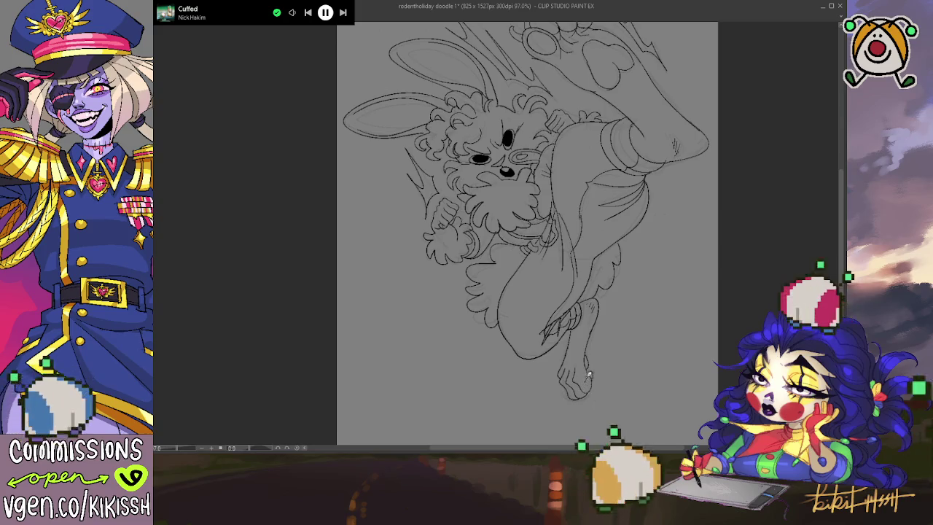
pyautogui.scroll(3, 600, 377)
pyautogui.scroll(2, 609, 363)
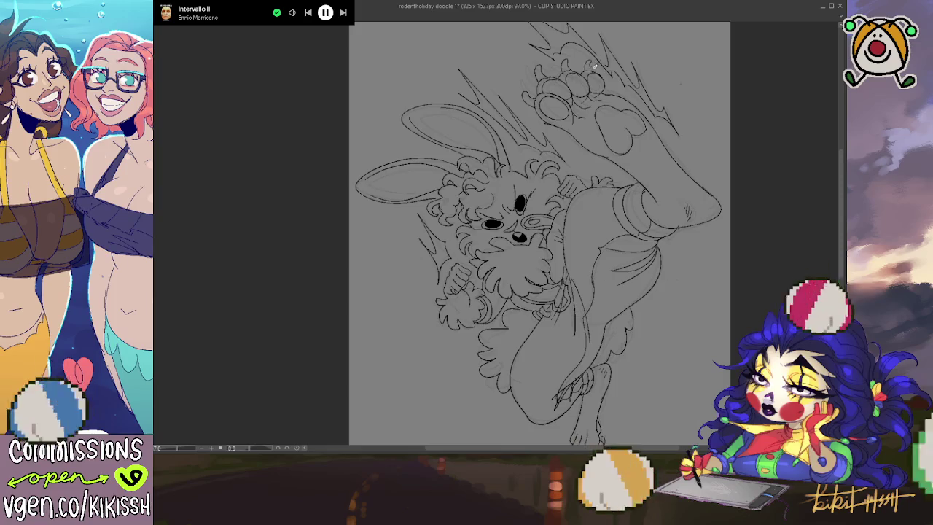
# Step: Select the empty background around the bunny
pyautogui.moveTo(701, 243); pyautogui.dragTo(737, 197)
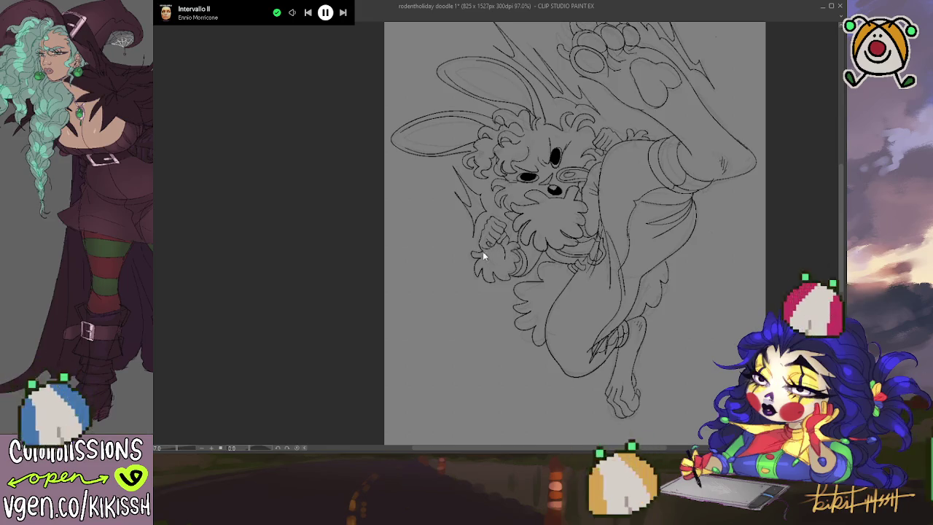
pyautogui.moveTo(498, 292); pyautogui.dragTo(509, 367)
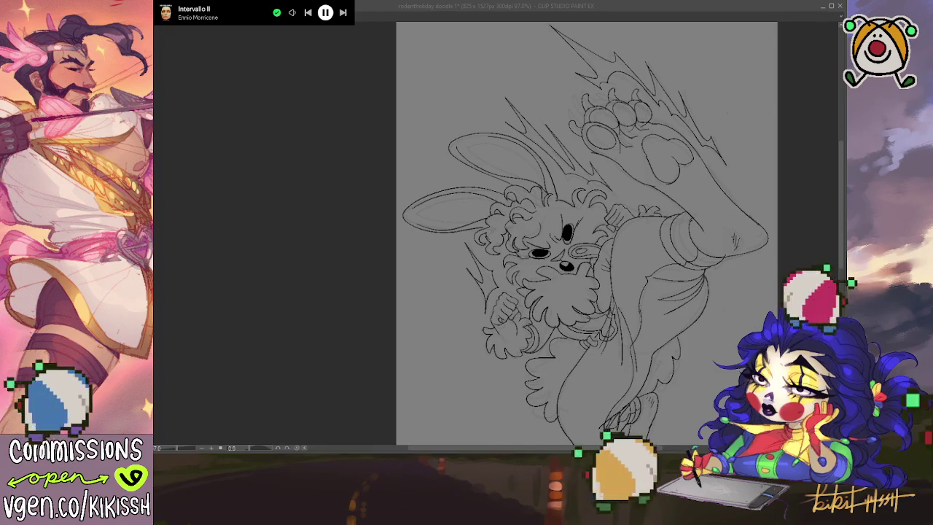
pyautogui.moveTo(767, 344); pyautogui.dragTo(754, 302)
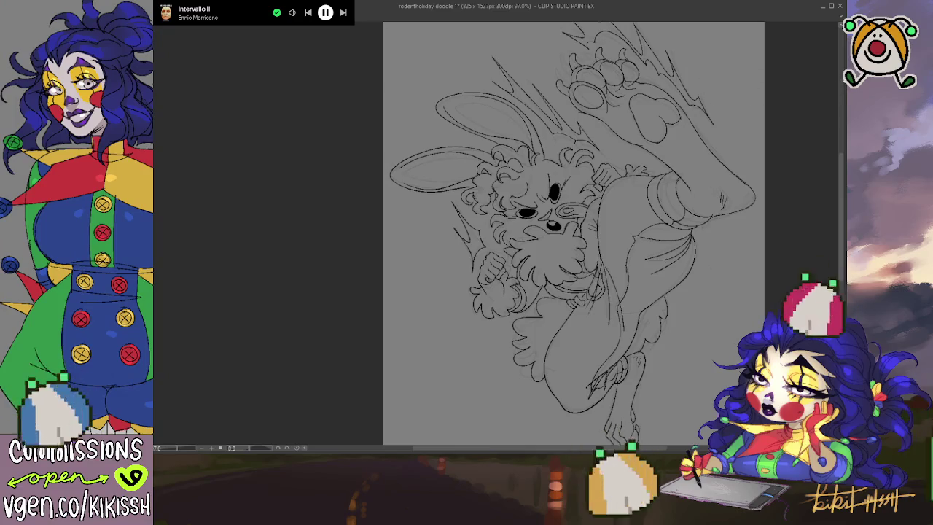
pyautogui.click(731, 131)
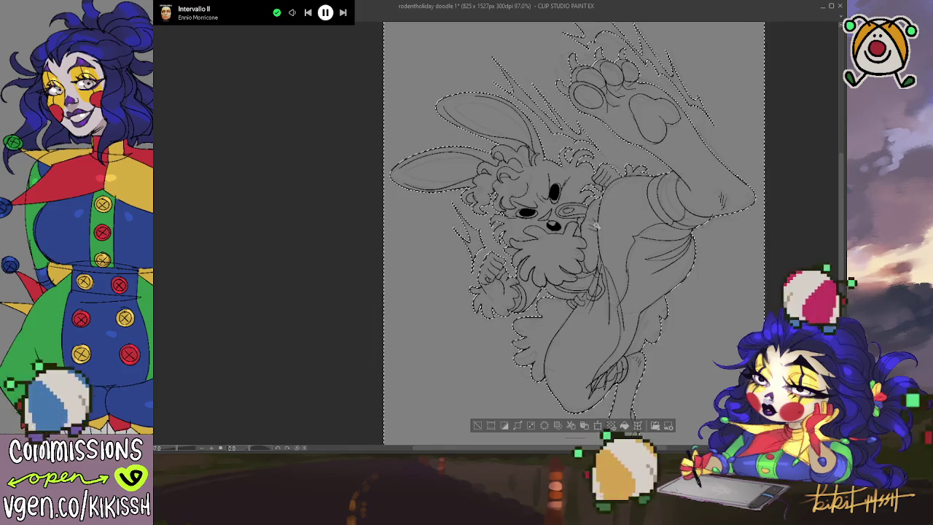
# Step: Rotate the view to inspect the light gray fill, then deselect with Ctrl+D
pyautogui.moveTo(602, 237); pyautogui.dragTo(610, 213)
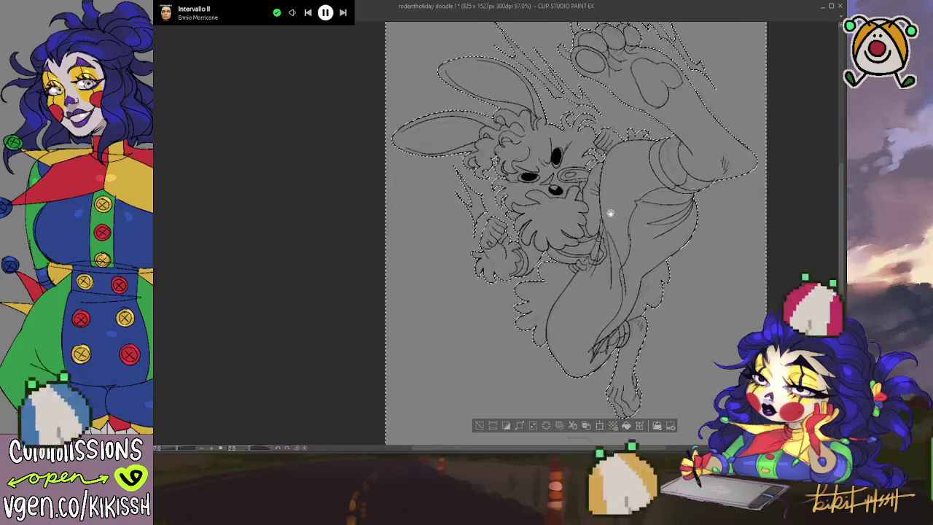
pyautogui.moveTo(611, 213); pyautogui.dragTo(619, 225)
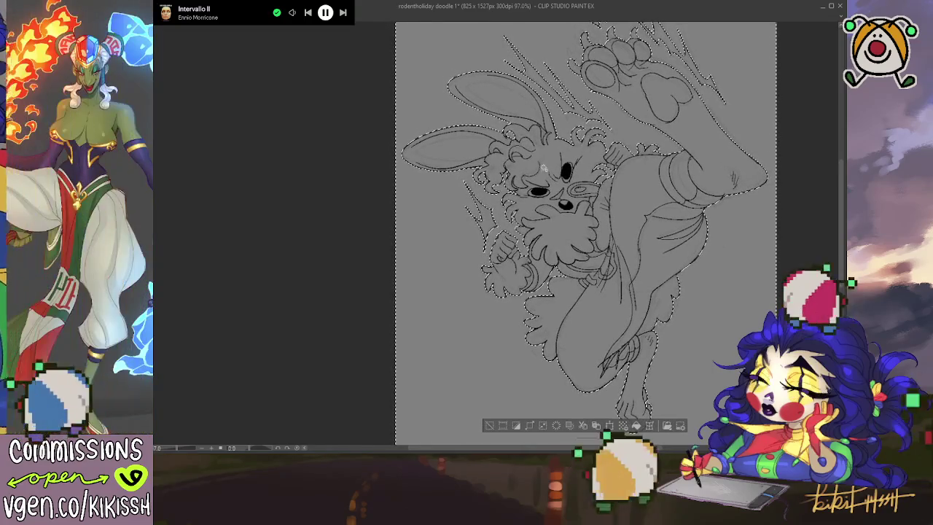
pyautogui.moveTo(550, 201)
pyautogui.mouseDown()
pyautogui.moveTo(537, 220)
pyautogui.moveTo(537, 208)
pyautogui.mouseUp()
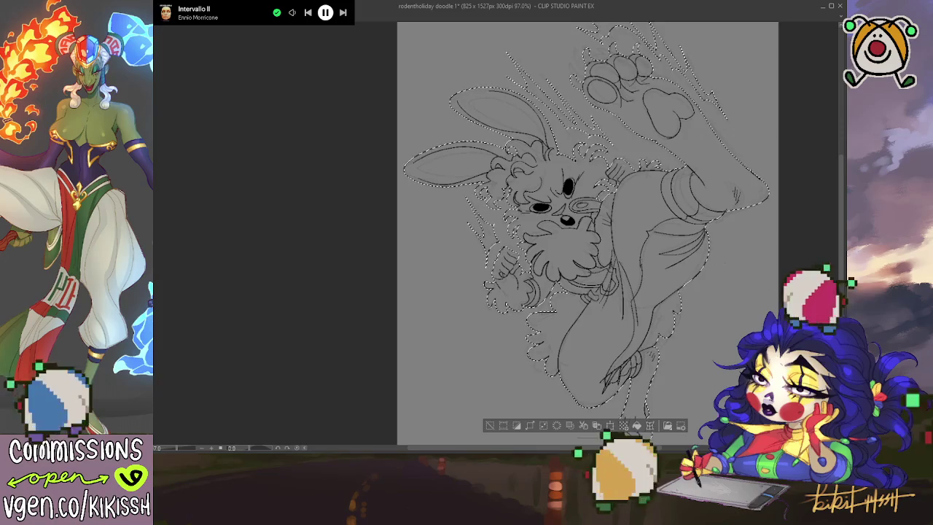
pyautogui.hotkey('ctrl', 'd')
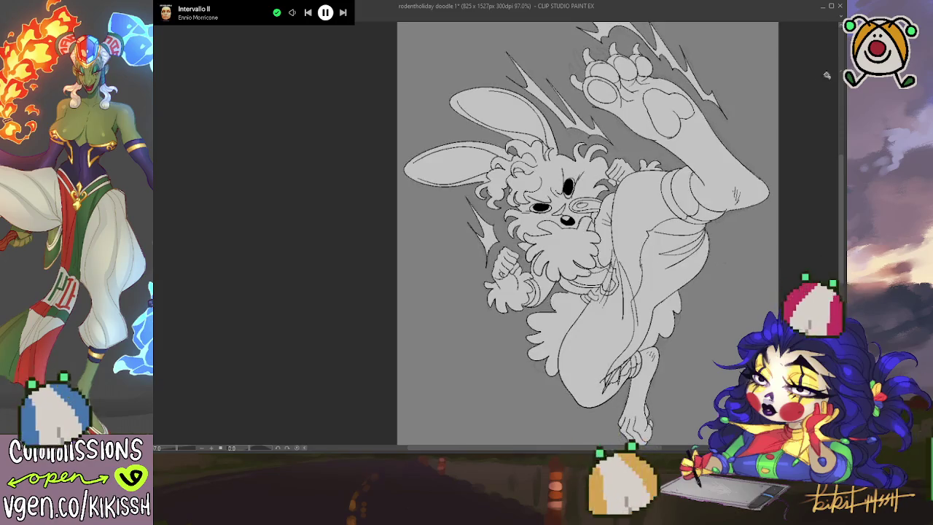
# Step: Rotate and pan the view to review the filled bunny, and save with Ctrl+S
pyautogui.moveTo(761, 126); pyautogui.dragTo(757, 121)
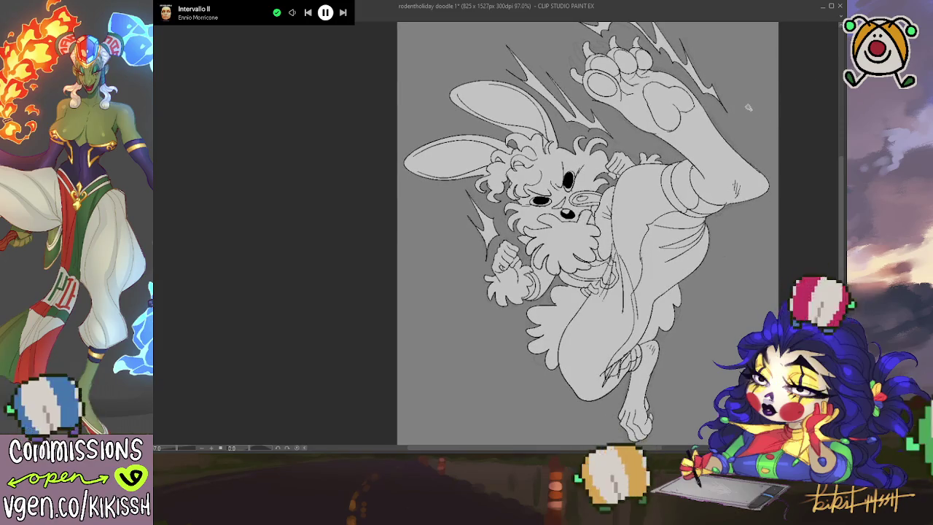
pyautogui.scroll(-1, 744, 124)
pyautogui.moveTo(716, 134); pyautogui.dragTo(716, 156)
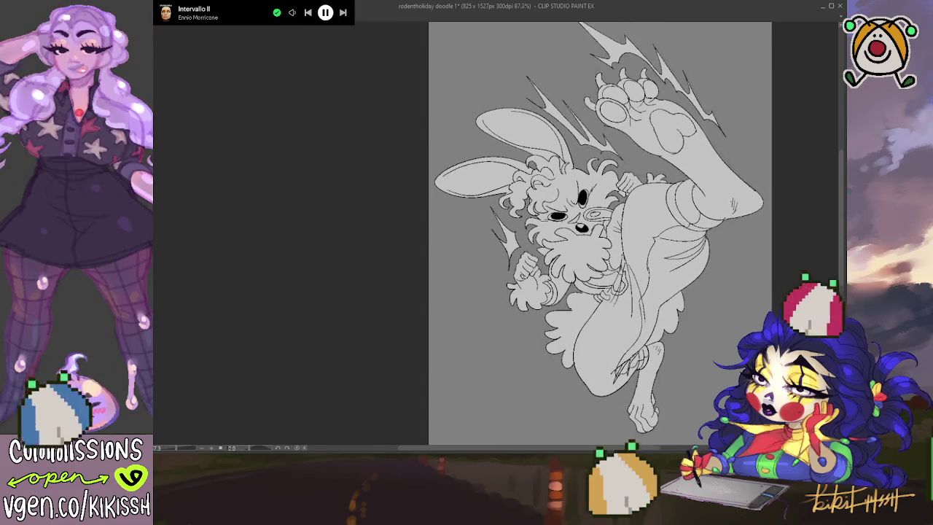
pyautogui.moveTo(619, 193); pyautogui.dragTo(619, 199)
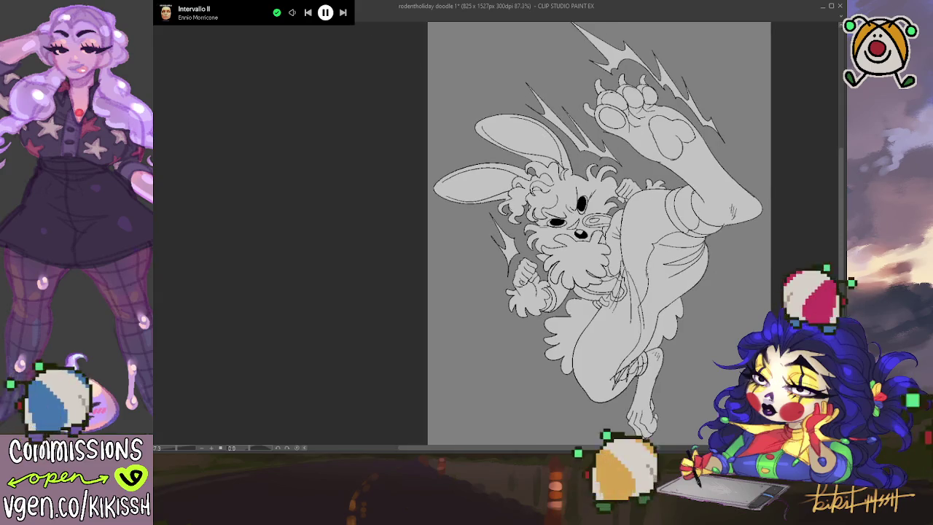
pyautogui.hotkey('ctrl', 's')
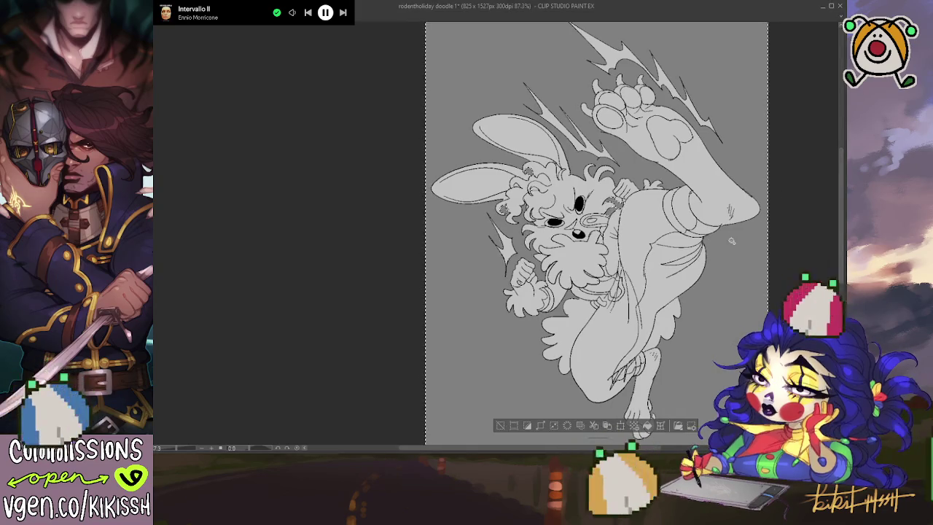
pyautogui.moveTo(732, 241); pyautogui.dragTo(677, 227)
# Step: Crop the canvas to a rectangle around the bunny, leaving 825 x 1070 px, then deselect
pyautogui.scroll(-3, 678, 227)
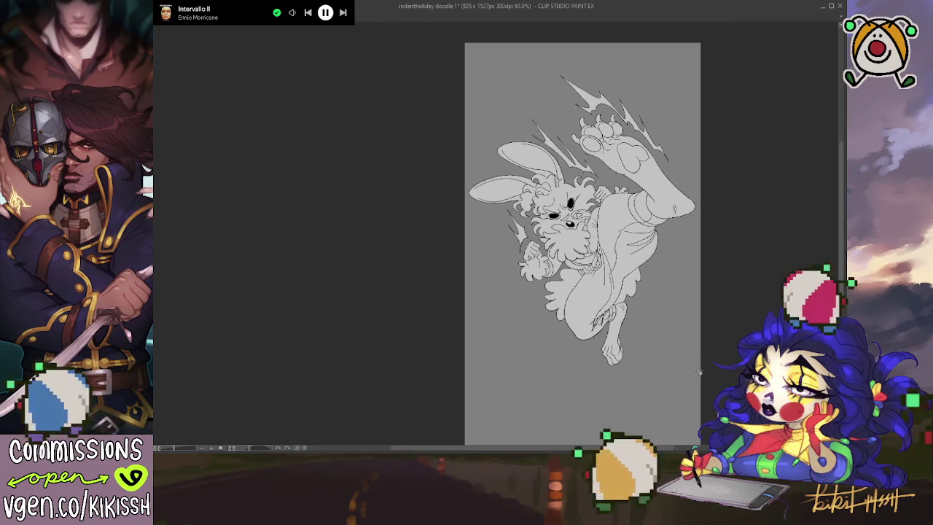
pyautogui.moveTo(703, 373); pyautogui.dragTo(461, 65)
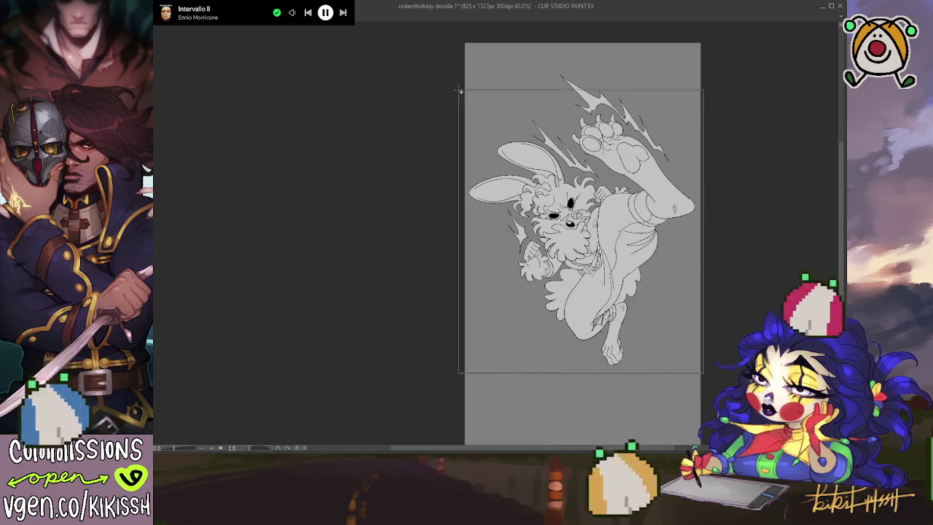
pyautogui.moveTo(461, 65); pyautogui.dragTo(461, 68)
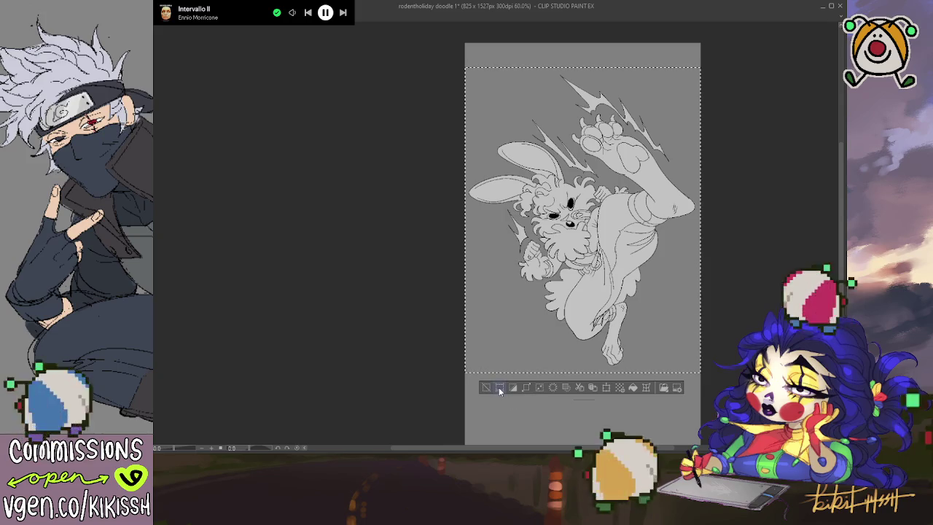
pyautogui.click(498, 388)
pyautogui.hotkey('ctrl', 'd')
pyautogui.hotkey('ctrl', '0')
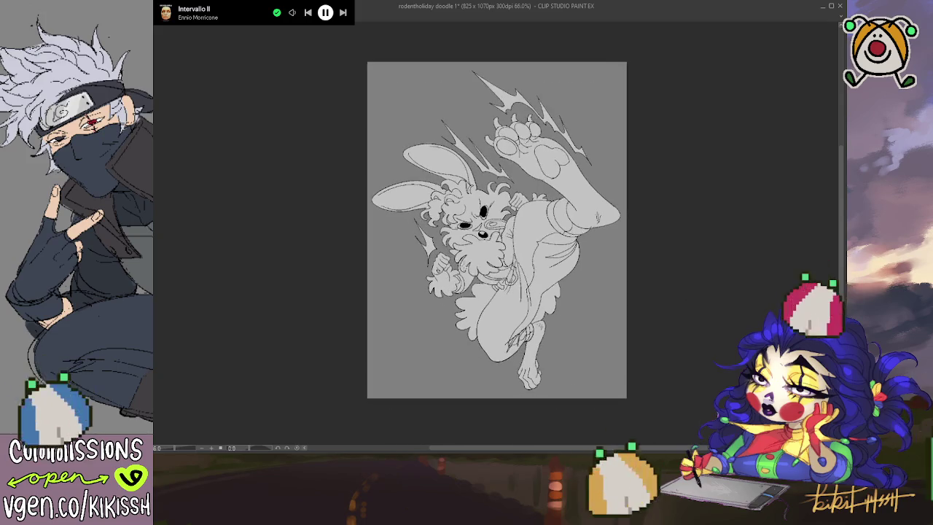
pyautogui.moveTo(492, 278); pyautogui.dragTo(503, 270)
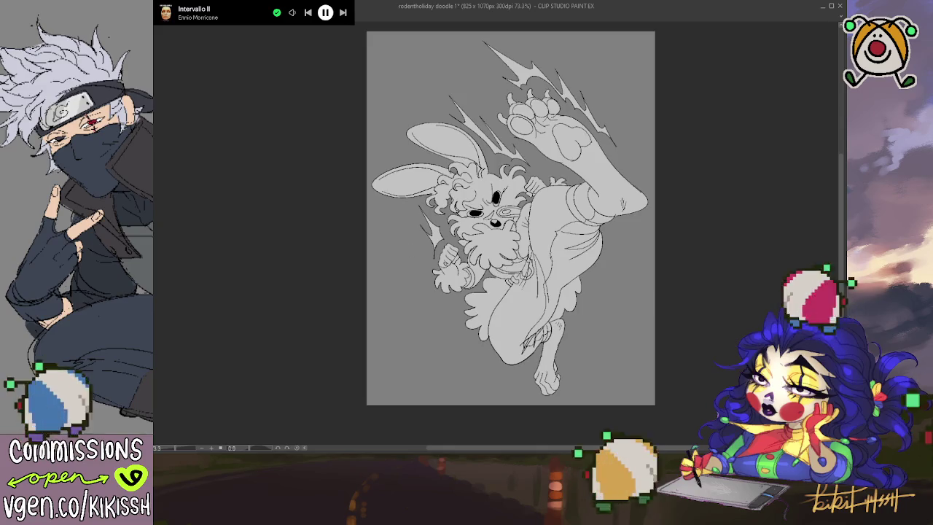
# Step: Extend the canvas edges slightly left and right to 844 x 1070 px, then clear the selection
pyautogui.hotkey('ctrl', 't')
pyautogui.moveTo(366, 216); pyautogui.dragTo(364, 217)
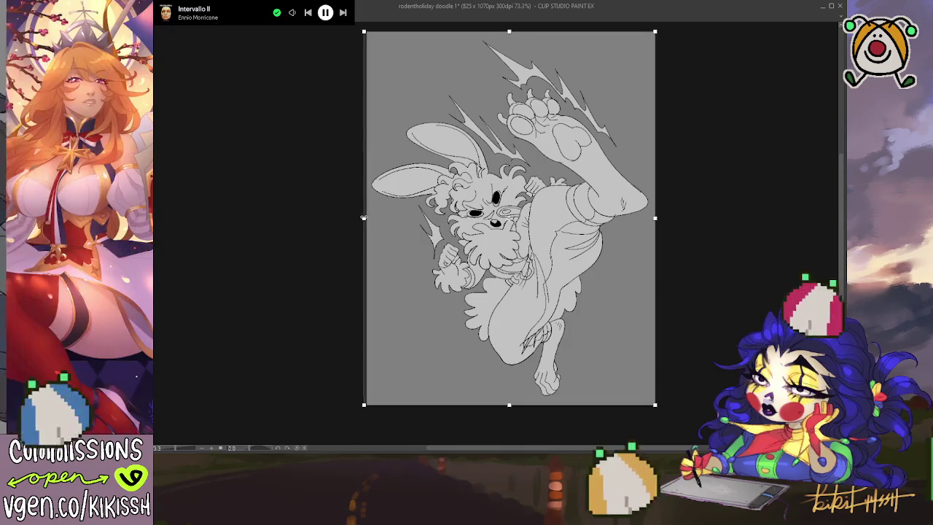
pyautogui.moveTo(659, 219); pyautogui.dragTo(660, 218)
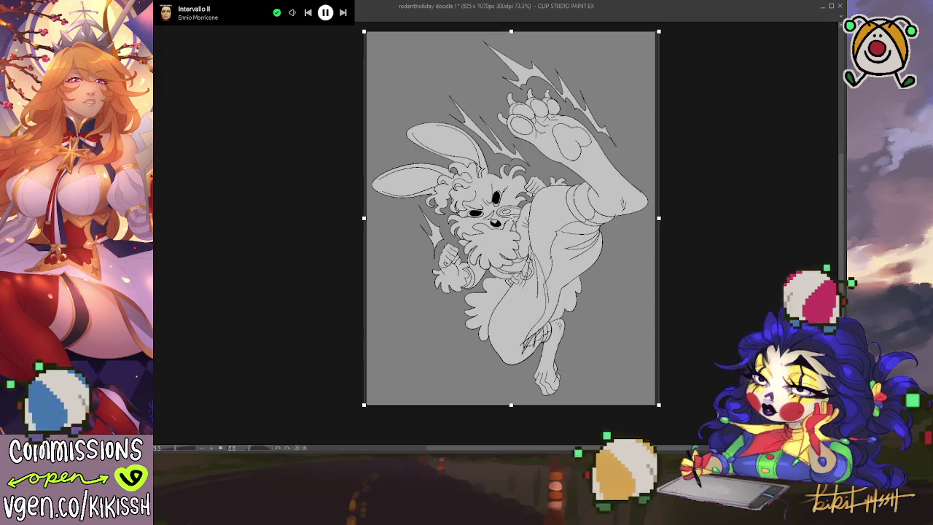
pyautogui.press('Return')
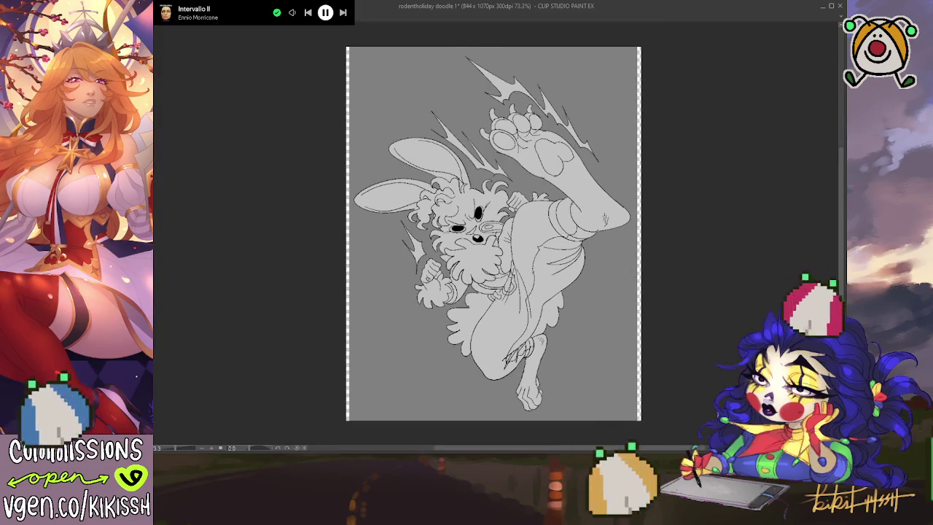
pyautogui.hotkey('ctrl', 'd')
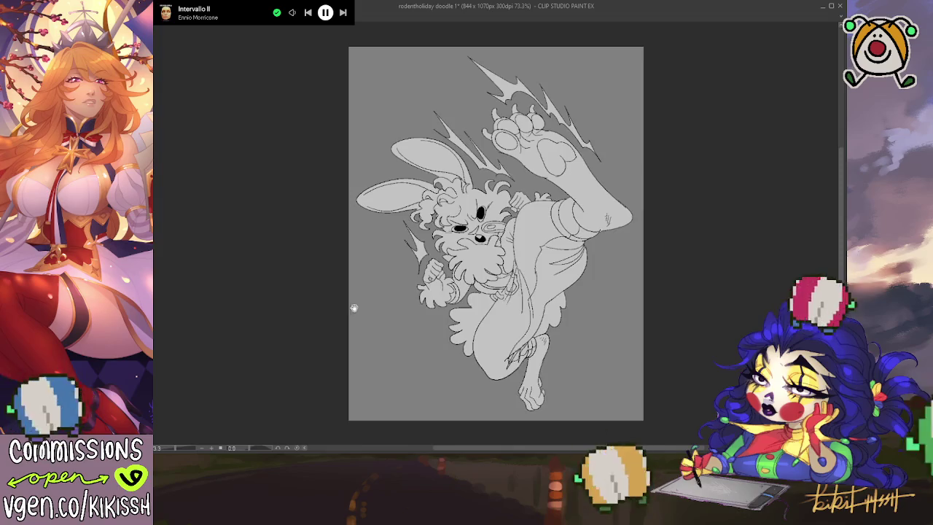
# Step: Zoom and pan around the bunny to review the inked lines over the grey fill
pyautogui.scroll(1, 351, 310)
pyautogui.scroll(1, 450, 296)
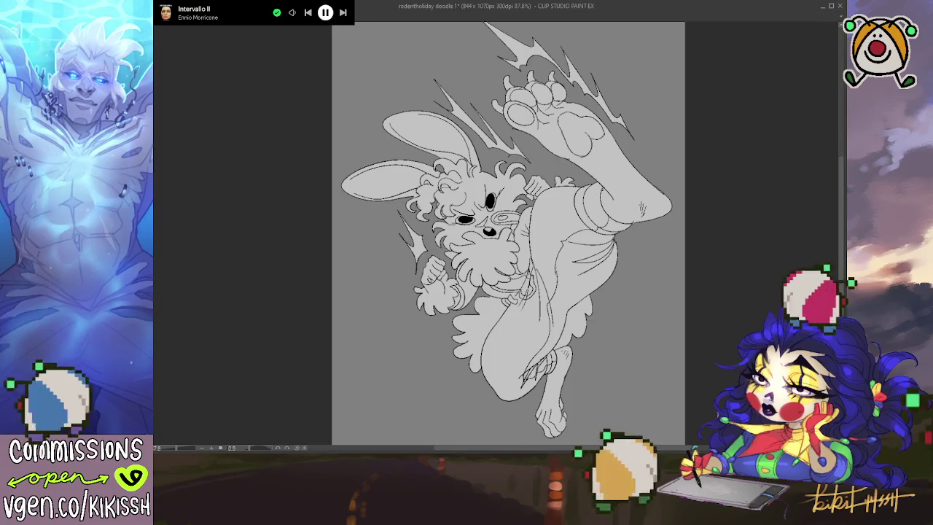
pyautogui.moveTo(723, 324); pyautogui.dragTo(724, 325)
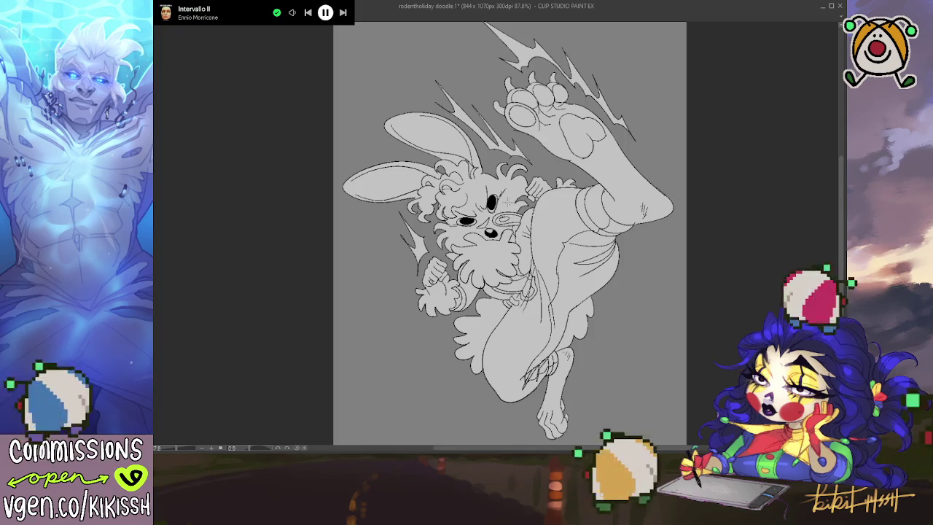
pyautogui.scroll(2, 437, 166)
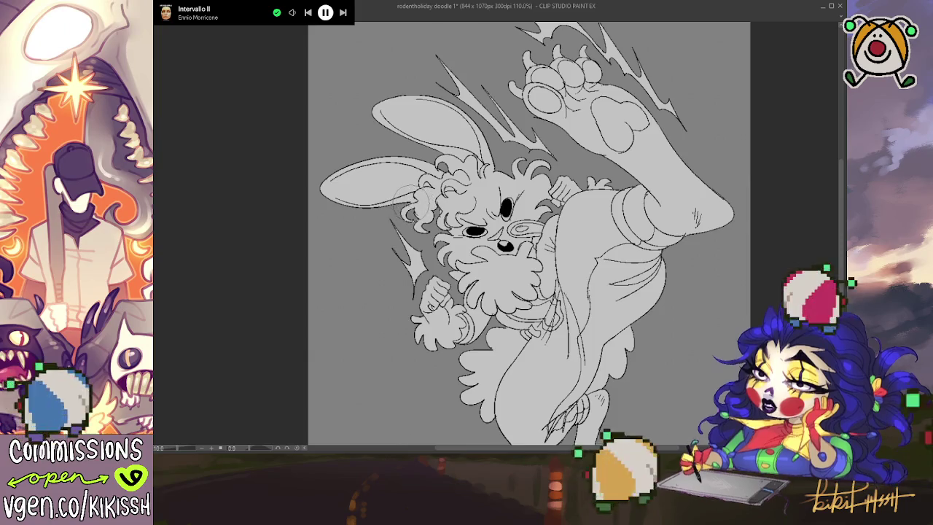
pyautogui.moveTo(476, 211); pyautogui.dragTo(465, 189)
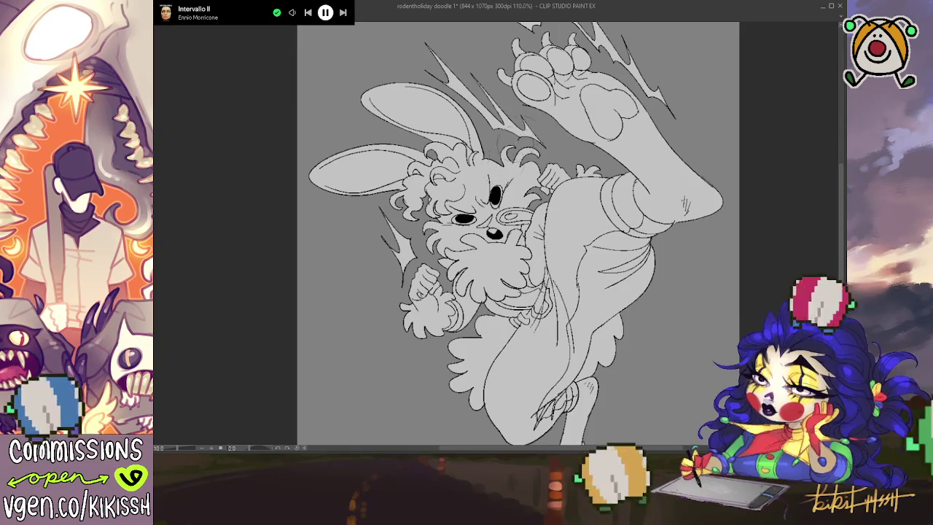
pyautogui.scroll(-2, 535, 102)
pyautogui.scroll(-1, 535, 102)
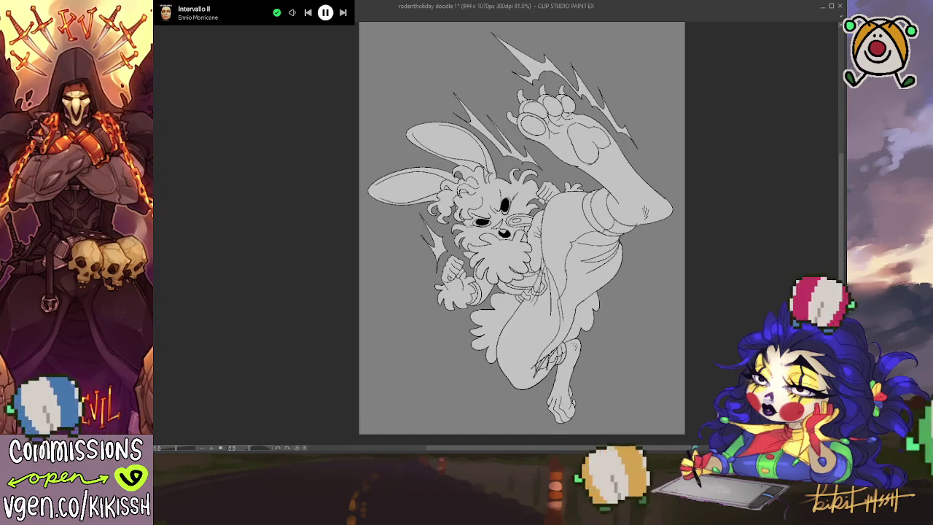
# Step: Save the resized 844 x 1070 px bunny drawing
pyautogui.hotkey('ctrl', 's')
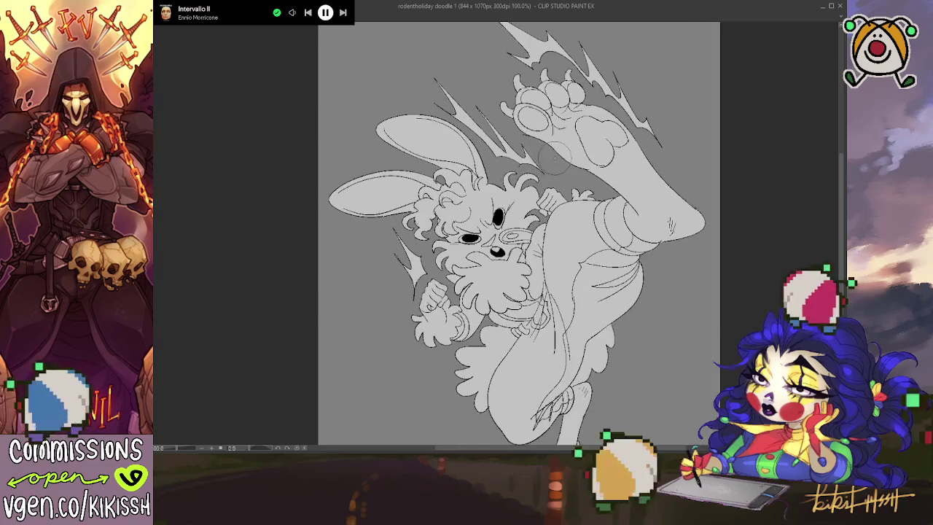
pyautogui.scroll(1, 554, 155)
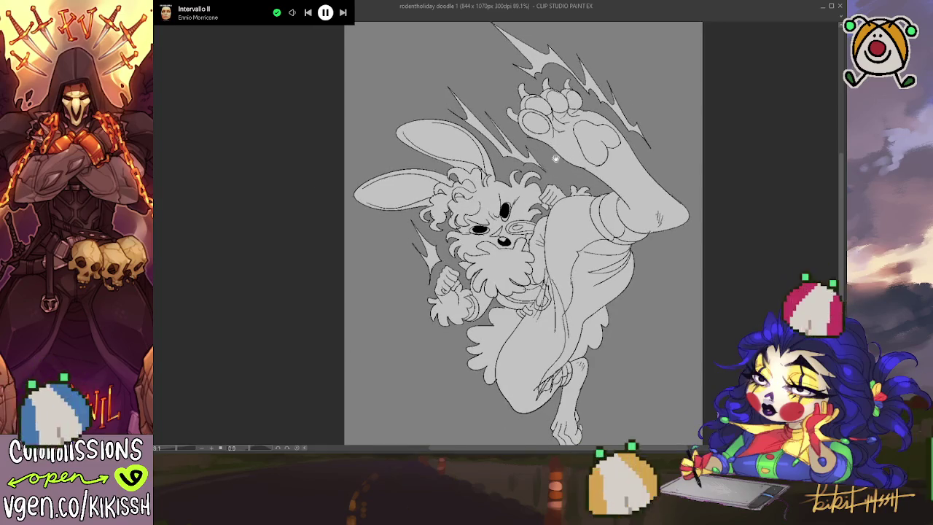
pyautogui.scroll(-1, 554, 159)
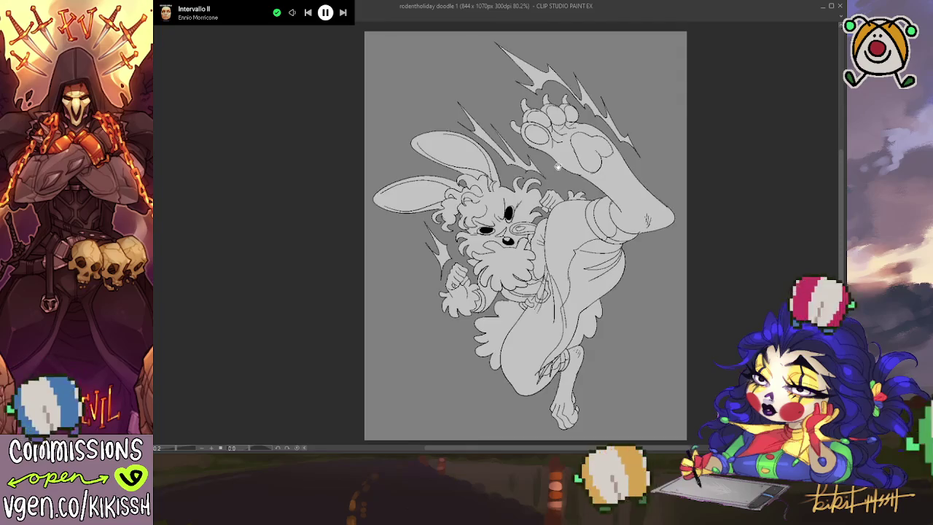
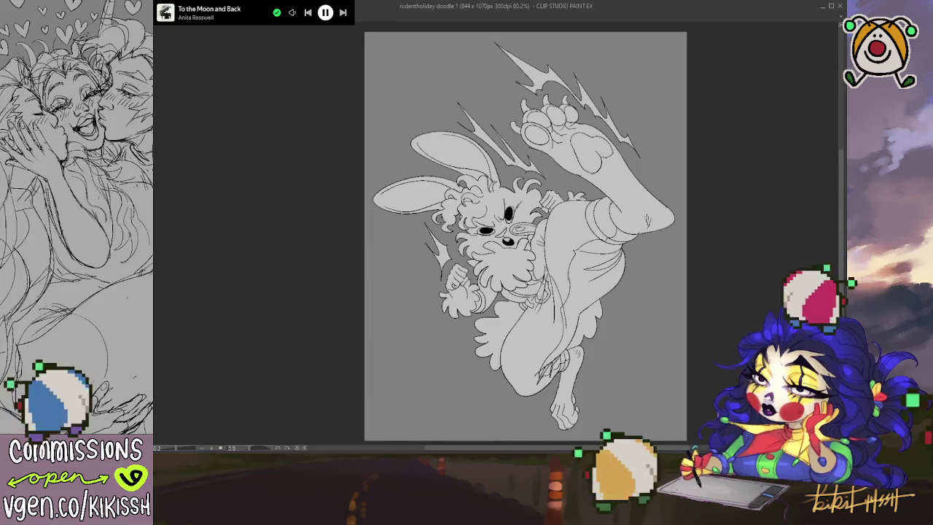
# Step: Tile the cream bunny reference sheet beside the doodle and widen the doodle pane
pyautogui.hotkey('ctrl', 'Tab')
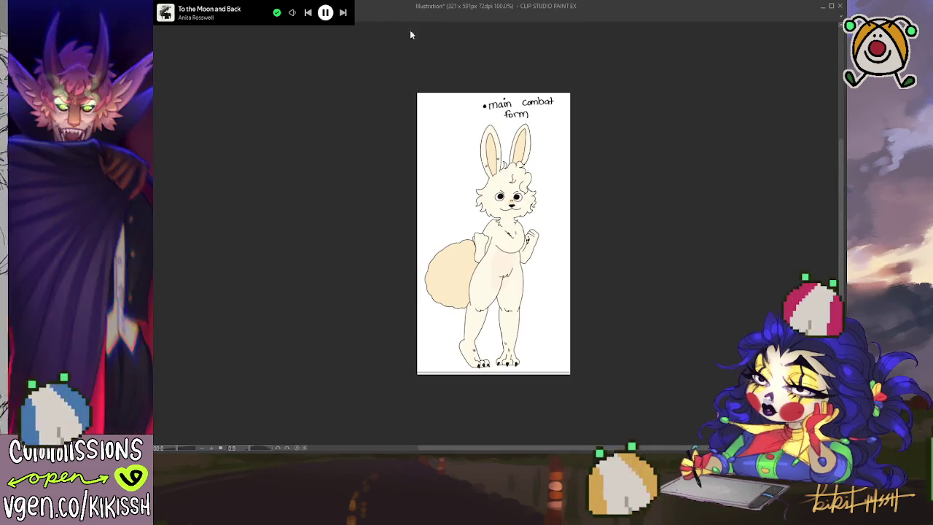
pyautogui.hotkey('ctrl', 'Tab')
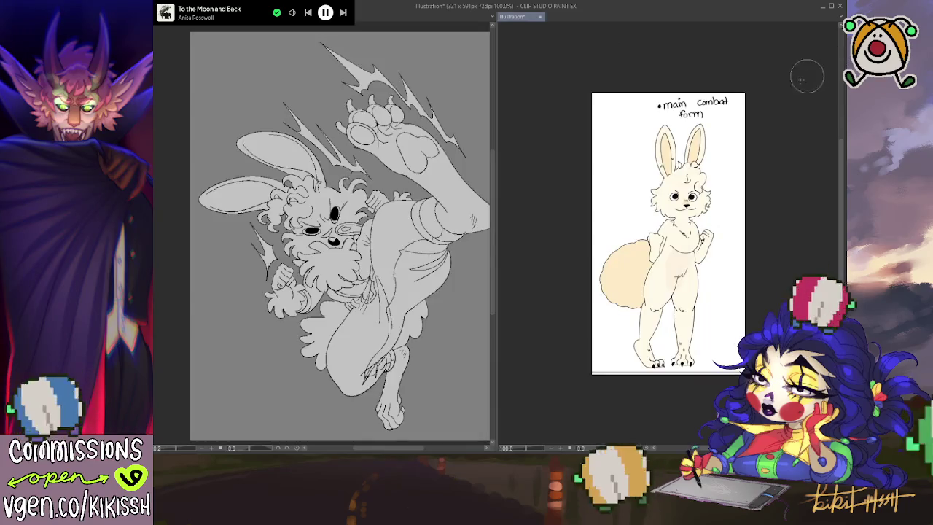
pyautogui.hotkey('ctrl', 'Tab')
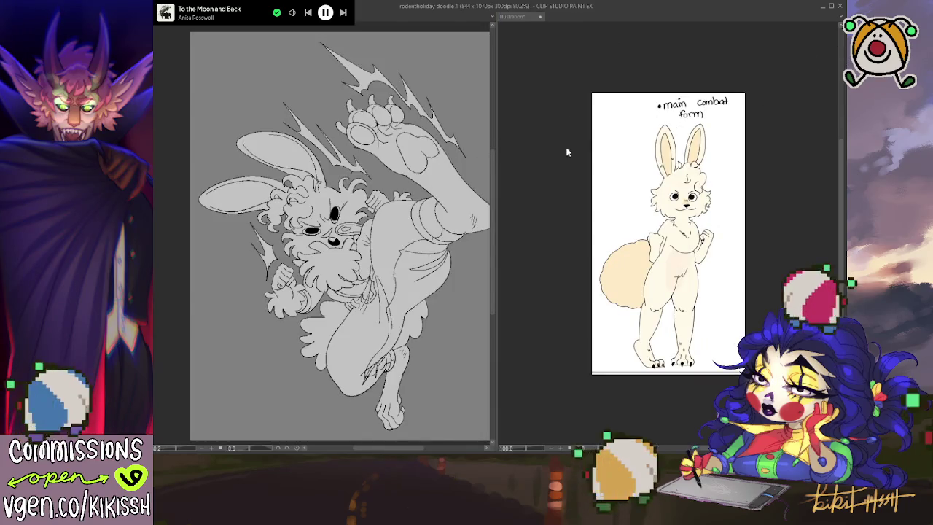
pyautogui.moveTo(495, 148); pyautogui.dragTo(694, 148)
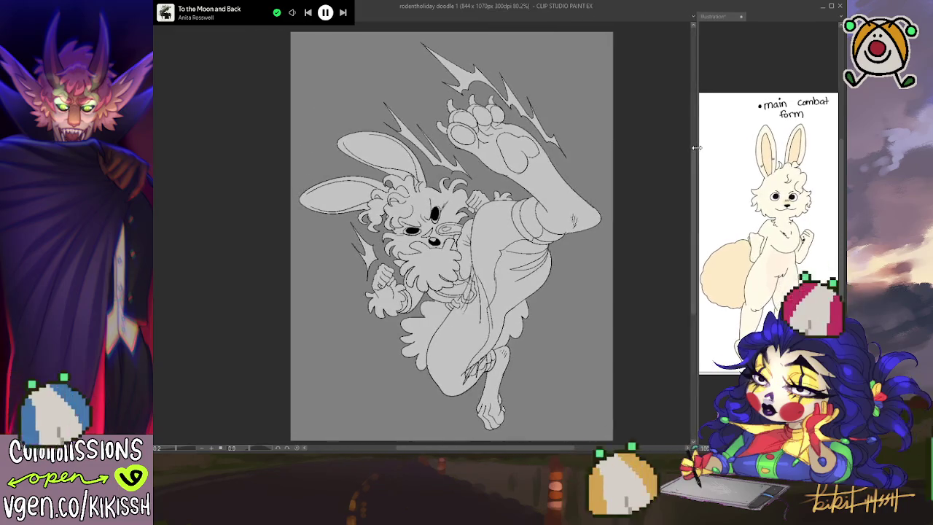
pyautogui.scroll(-3, 769, 197)
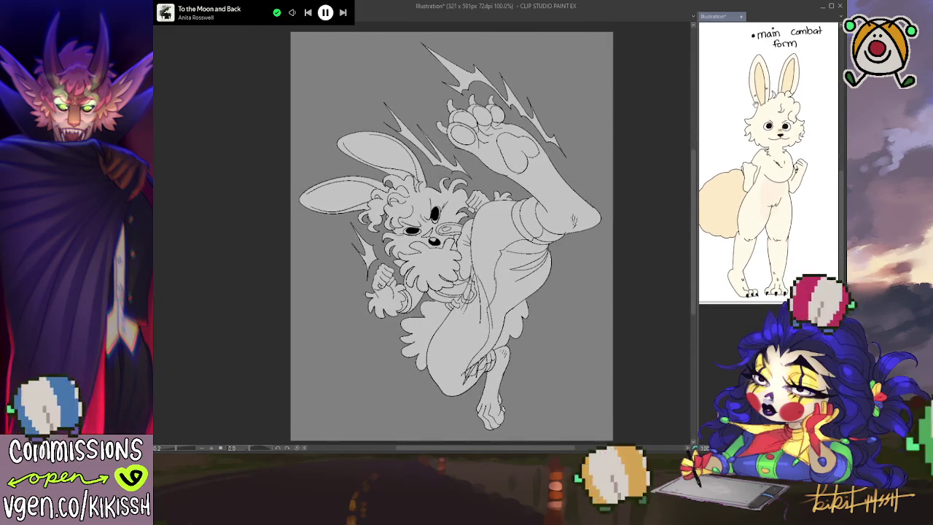
# Step: Reposition the doodle view, then make the reference sheet the active document
pyautogui.moveTo(631, 358); pyautogui.dragTo(638, 338)
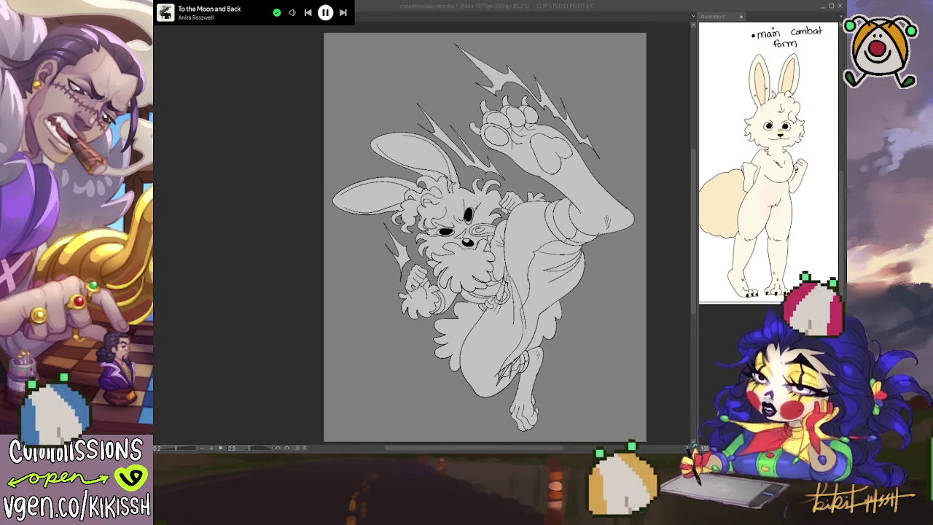
pyautogui.moveTo(608, 280); pyautogui.dragTo(590, 277)
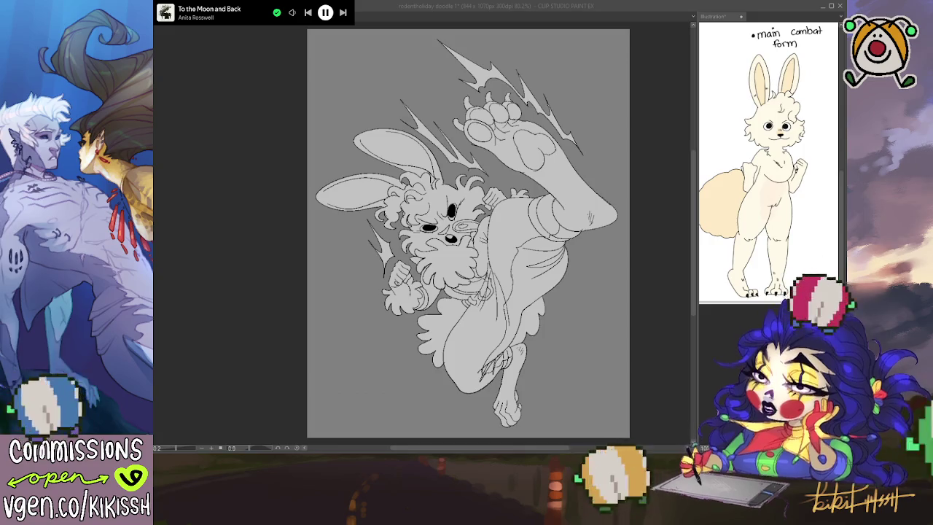
pyautogui.click(795, 40)
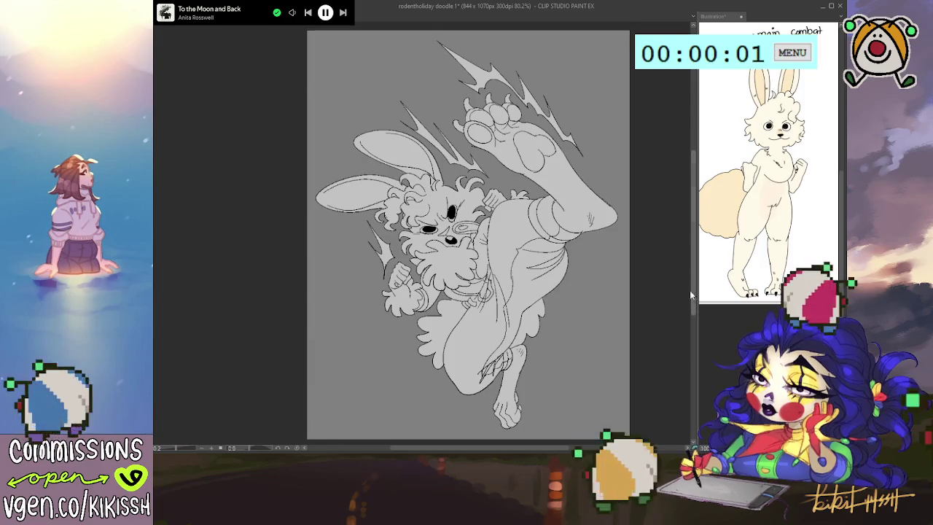
pyautogui.click(747, 255)
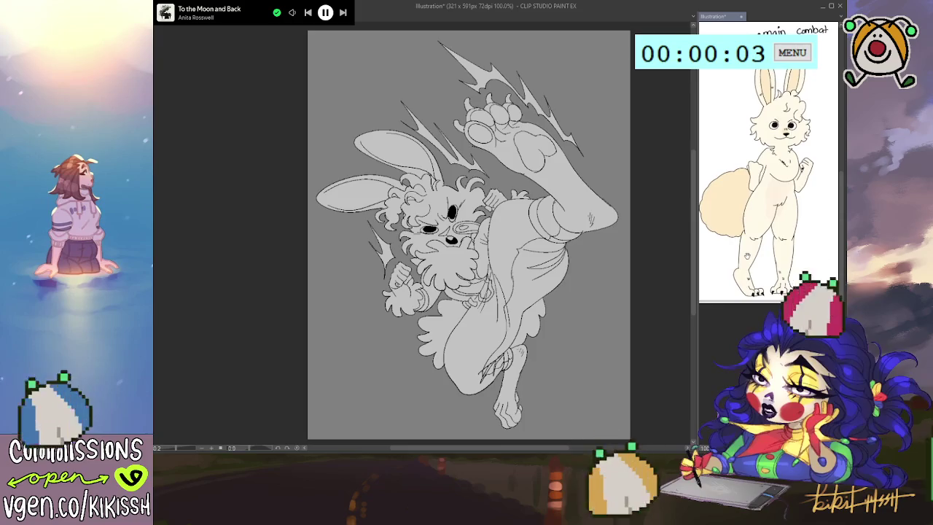
# Step: Make the kicking-bunny doodle active again and zoom it to 150%
pyautogui.click(664, 287)
pyautogui.scroll(1, 625, 288)
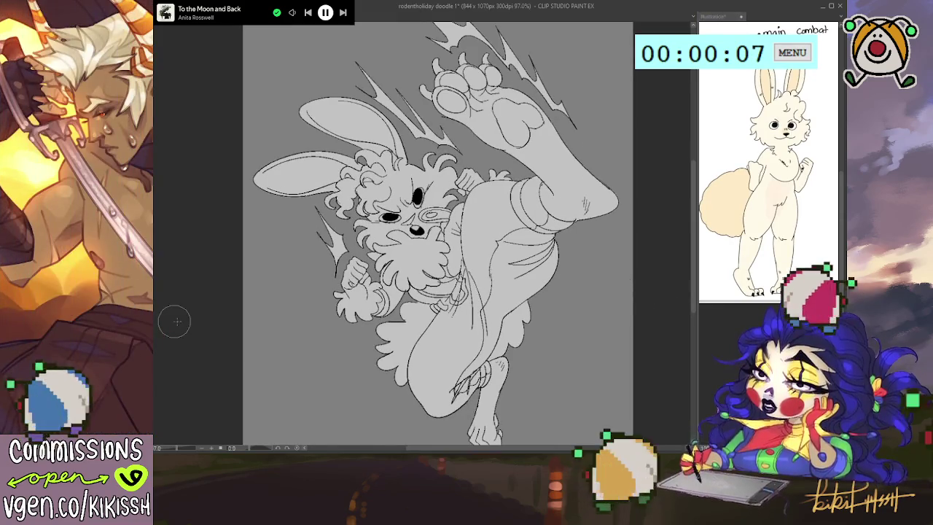
pyautogui.click(702, 52)
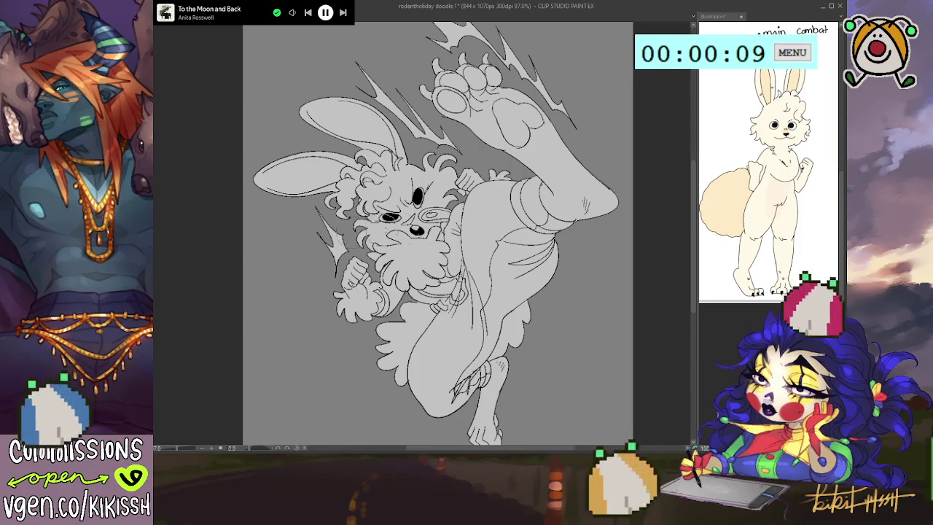
pyautogui.hotkey('ctrl', '+')
# Step: Darken the goggle outline on the face and ink a small round emblem on the hip
pyautogui.moveTo(414, 213); pyautogui.dragTo(456, 206)
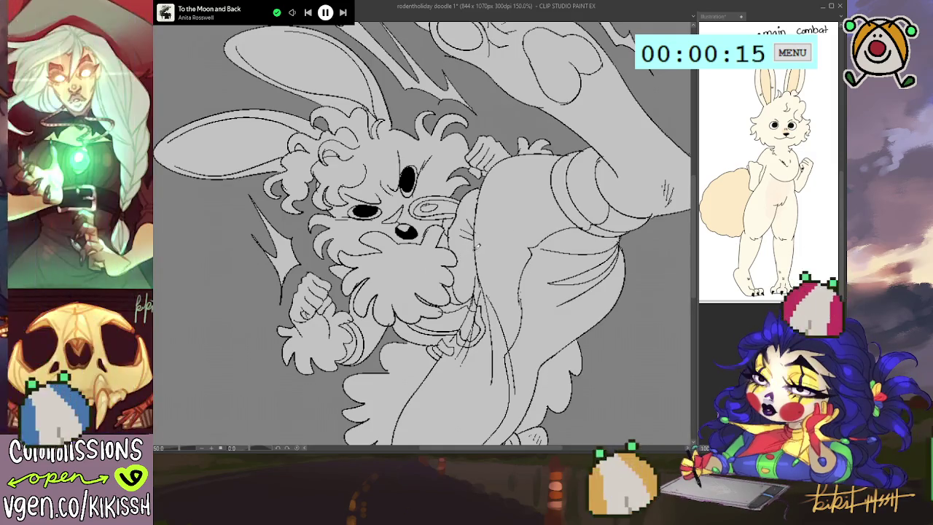
pyautogui.moveTo(473, 250); pyautogui.dragTo(471, 268)
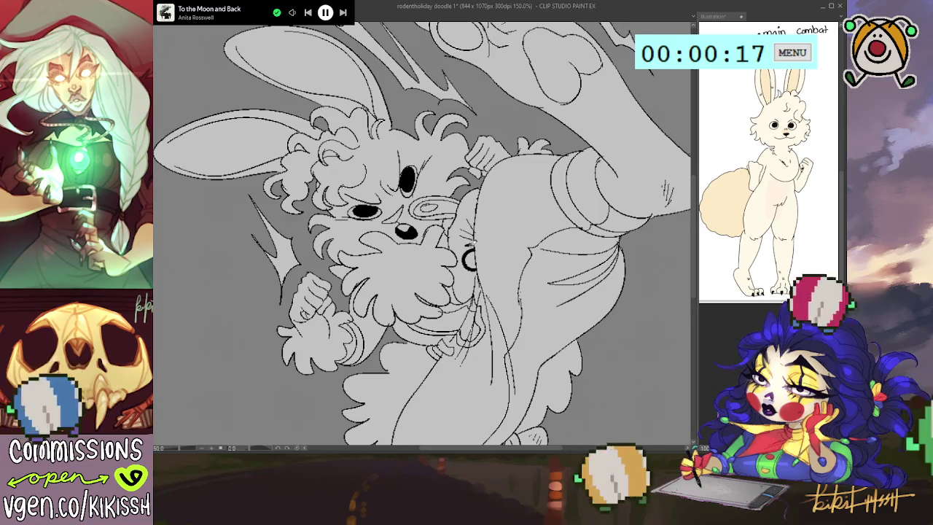
pyautogui.moveTo(464, 248); pyautogui.dragTo(459, 265)
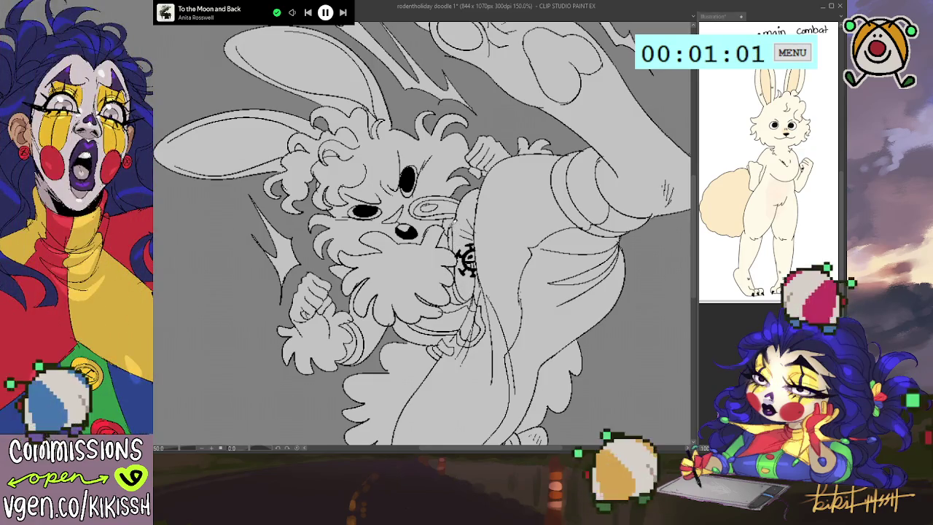
# Step: Draw four-point sparkles near the ear and beside the raised foot, redoing a misshapen one
pyautogui.scroll(-1, 479, 239)
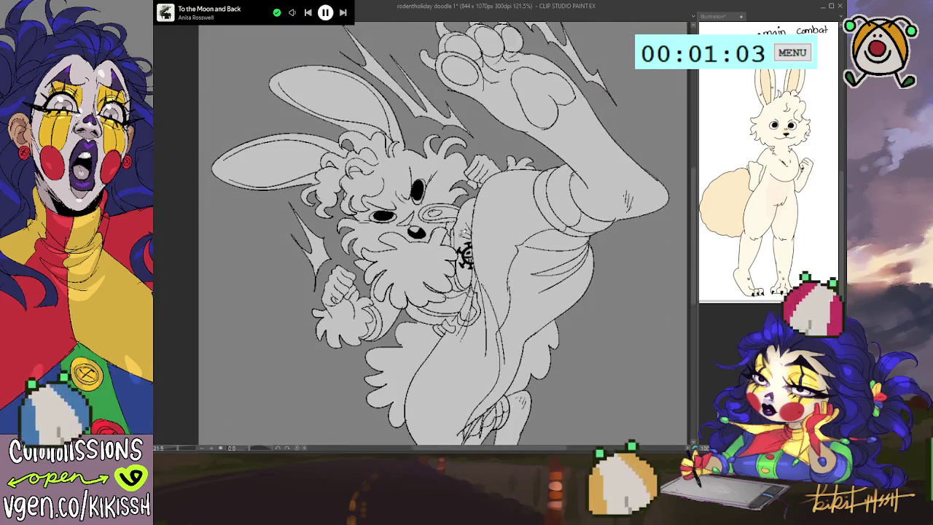
pyautogui.scroll(-1, 479, 239)
pyautogui.scroll(-1, 481, 238)
pyautogui.moveTo(481, 239); pyautogui.dragTo(500, 238)
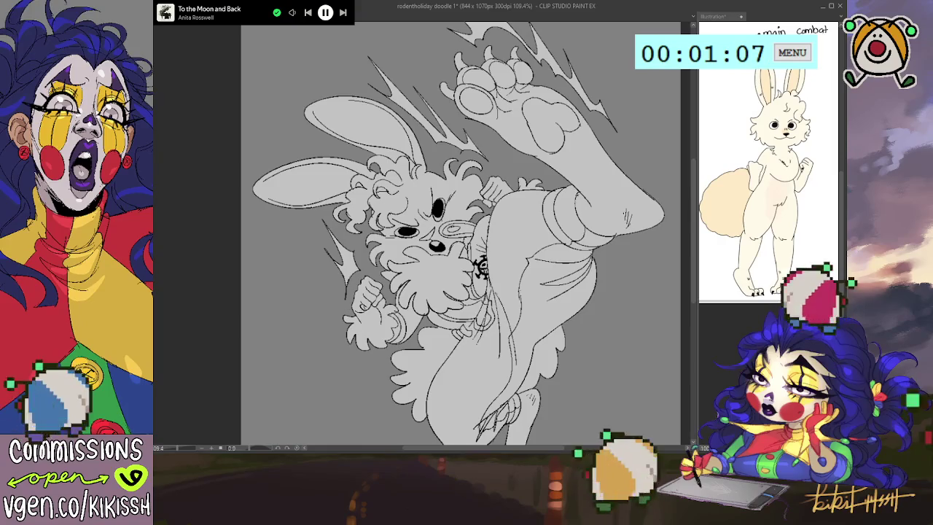
pyautogui.moveTo(341, 84); pyautogui.dragTo(334, 102)
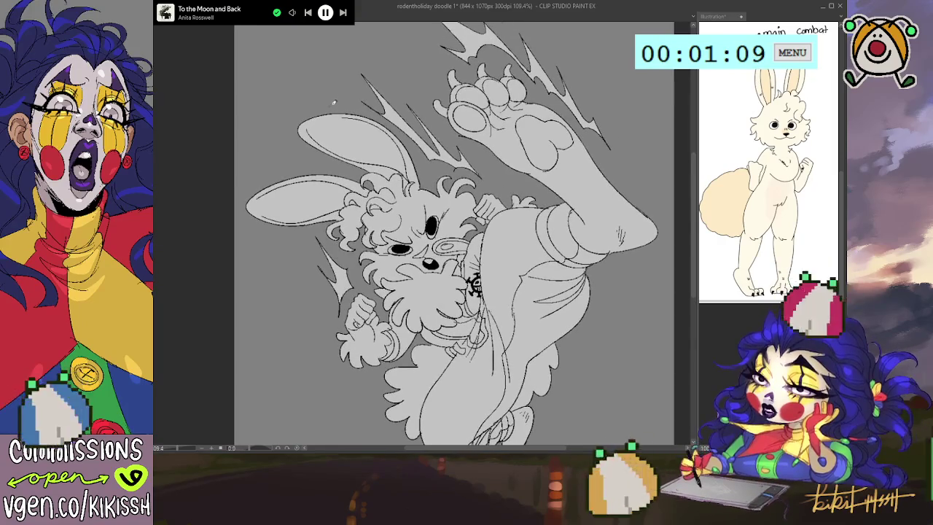
pyautogui.moveTo(337, 55)
pyautogui.mouseDown()
pyautogui.moveTo(346, 75)
pyautogui.moveTo(332, 98)
pyautogui.mouseUp()
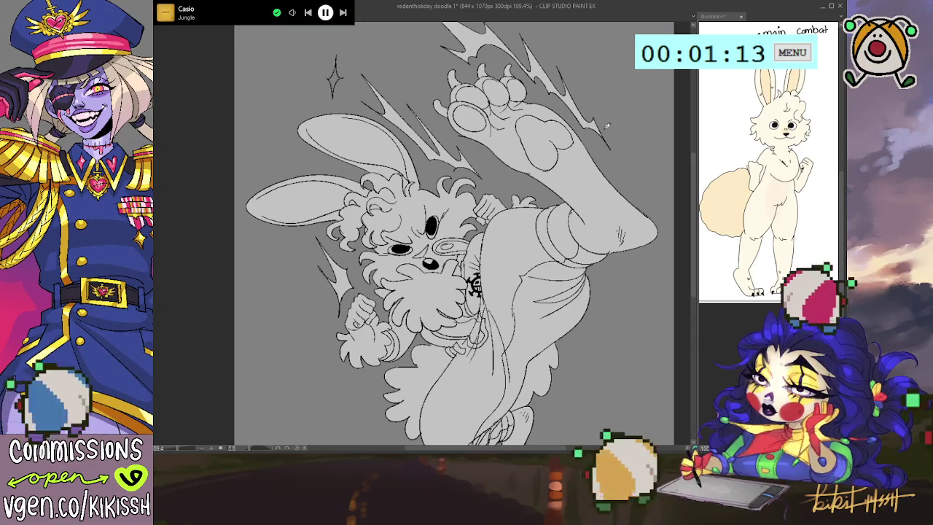
pyautogui.moveTo(619, 307)
pyautogui.mouseDown()
pyautogui.moveTo(598, 290)
pyautogui.moveTo(600, 251)
pyautogui.moveTo(608, 277)
pyautogui.moveTo(595, 281)
pyautogui.moveTo(600, 254)
pyautogui.moveTo(600, 290)
pyautogui.moveTo(583, 317)
pyautogui.mouseUp()
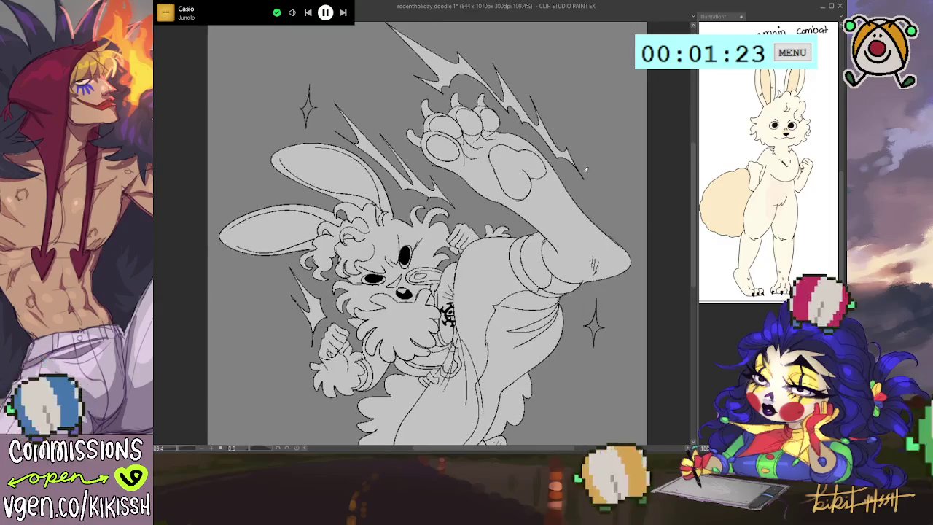
pyautogui.moveTo(561, 100)
pyautogui.mouseDown()
pyautogui.moveTo(572, 84)
pyautogui.moveTo(572, 117)
pyautogui.moveTo(572, 73)
pyautogui.moveTo(571, 115)
pyautogui.moveTo(569, 102)
pyautogui.mouseUp()
pyautogui.hotkey('ctrl', 'z')
pyautogui.hotkey('ctrl', 'z')
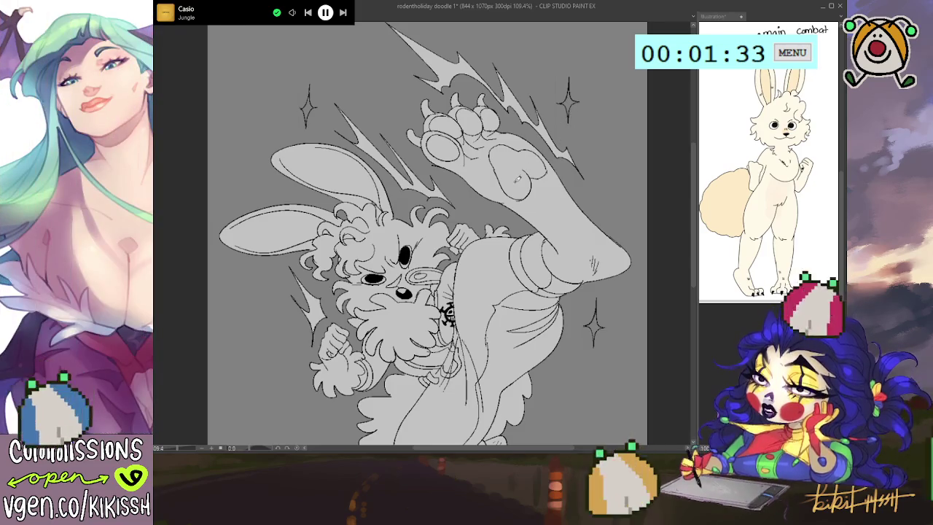
pyautogui.scroll(-1, 514, 177)
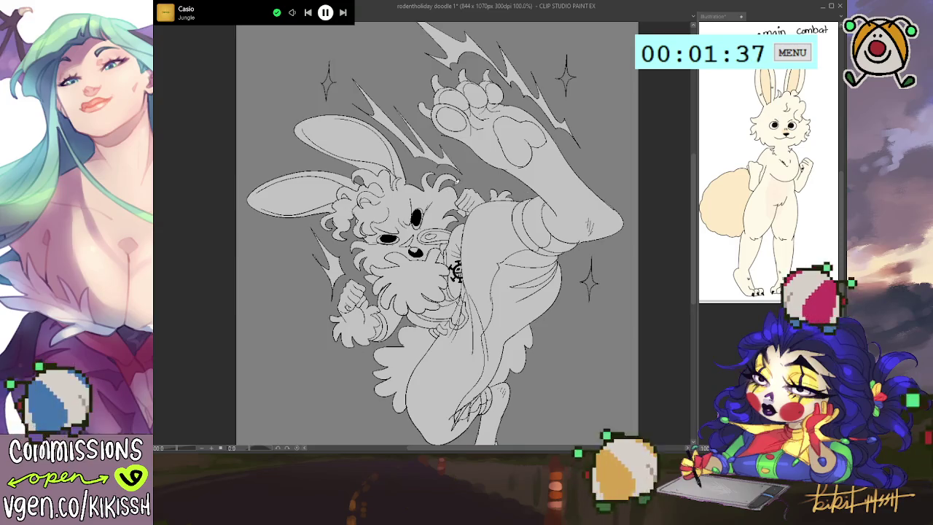
# Step: Ink short strokes above the bunny's left eye, undoing a stray stroke across the eyes
pyautogui.scroll(5, 455, 272)
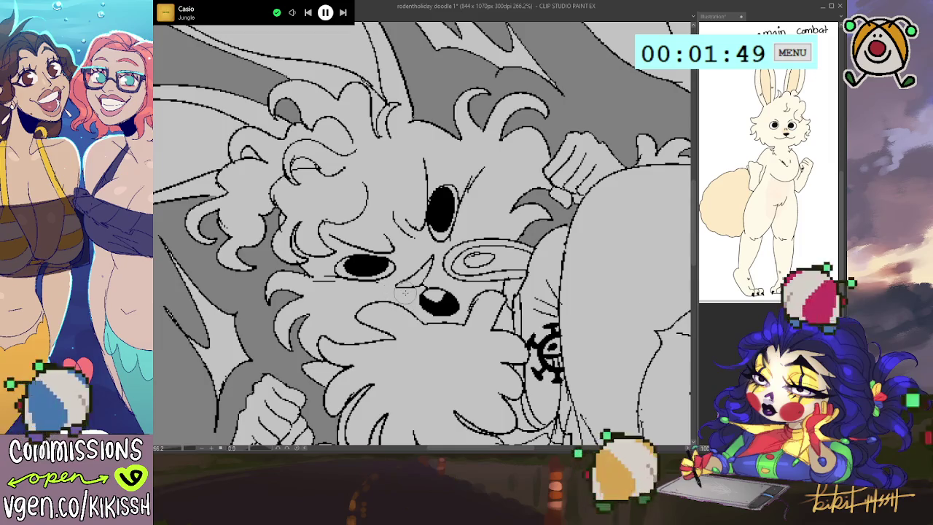
pyautogui.scroll(-1, 446, 241)
pyautogui.scroll(-1, 446, 241)
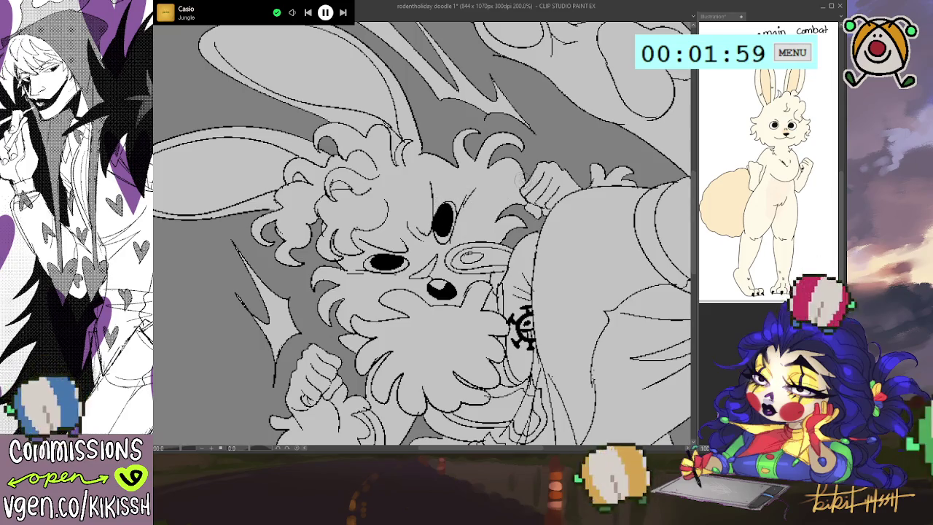
pyautogui.scroll(1, 445, 184)
pyautogui.scroll(1, 459, 184)
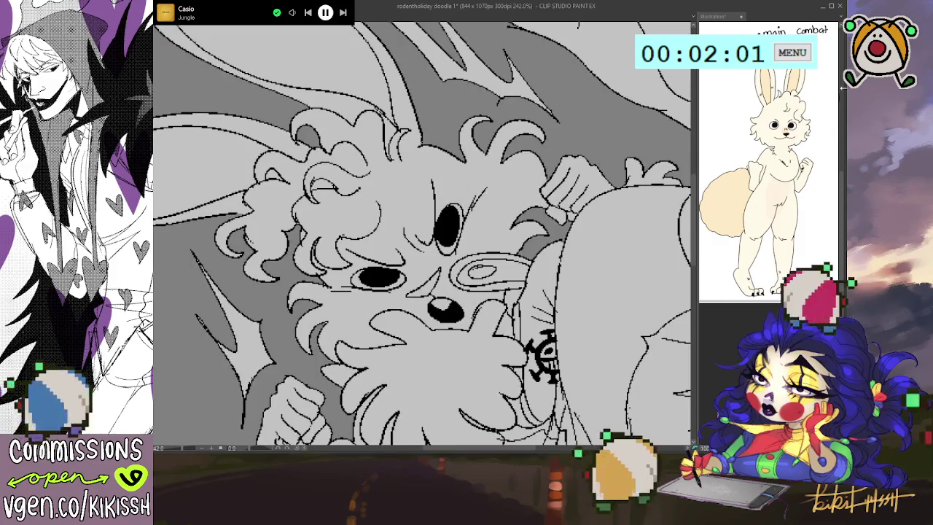
pyautogui.moveTo(364, 260); pyautogui.dragTo(401, 268)
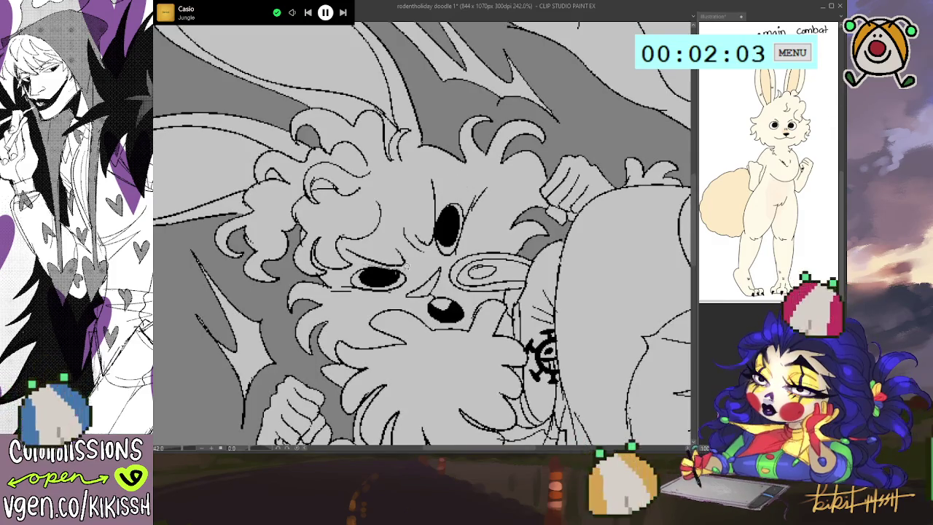
pyautogui.moveTo(288, 284); pyautogui.dragTo(488, 285)
pyautogui.hotkey('ctrl', 'z')
pyautogui.moveTo(368, 271)
pyautogui.mouseDown()
pyautogui.moveTo(408, 251)
pyautogui.moveTo(343, 259)
pyautogui.mouseUp()
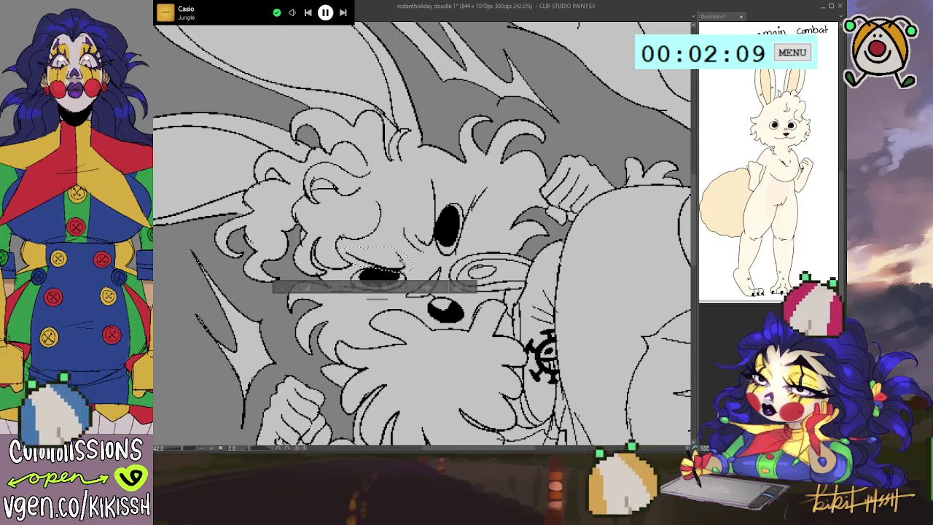
# Step: Clear the selection and zoom back out to 90% to see the whole drawing
pyautogui.hotkey('ctrl', 'd')
pyautogui.hotkey('ctrl', '-')
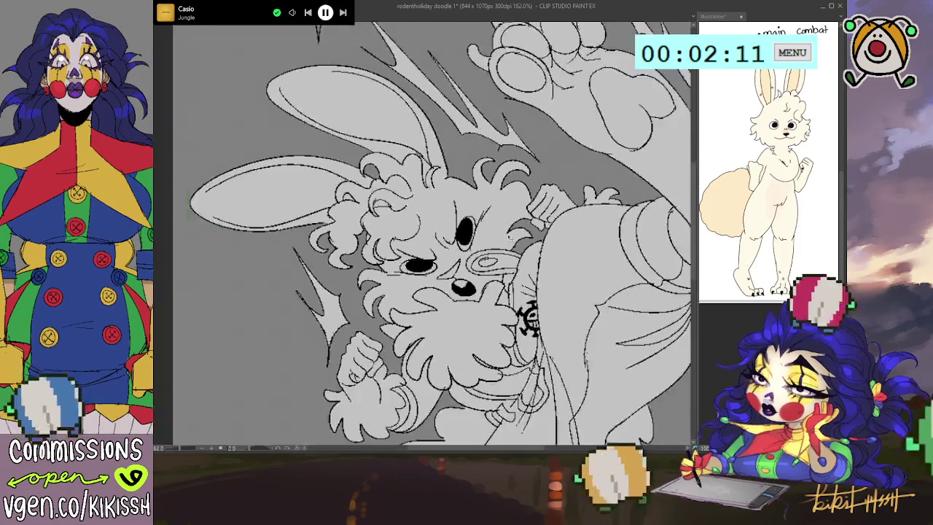
pyautogui.hotkey('ctrl', '-')
pyautogui.hotkey('ctrl', '-')
pyautogui.hotkey('ctrl', '-')
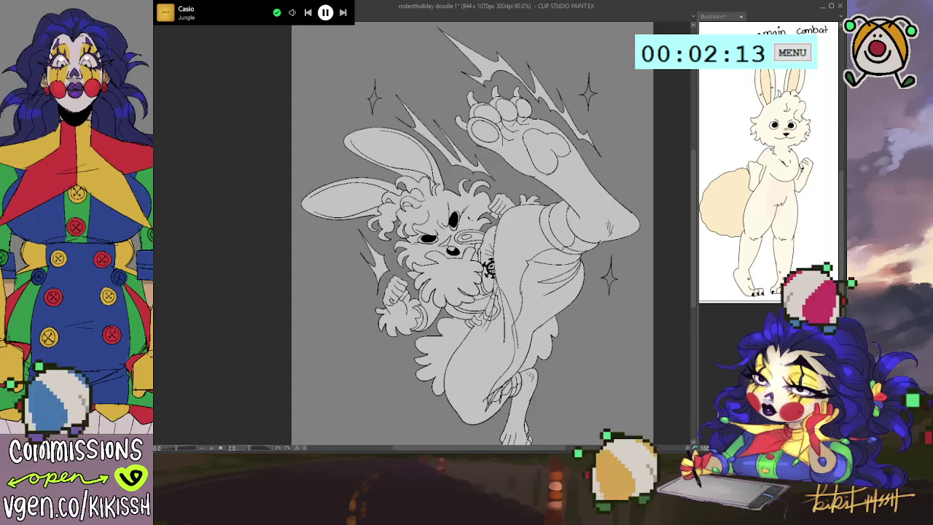
pyautogui.scroll(-1, 504, 219)
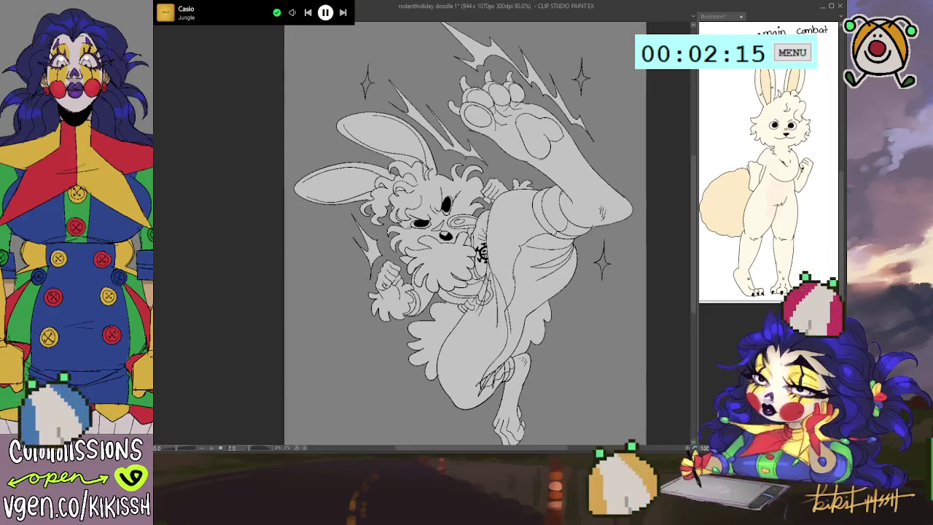
pyautogui.scroll(1, 495, 236)
pyautogui.scroll(3, 495, 236)
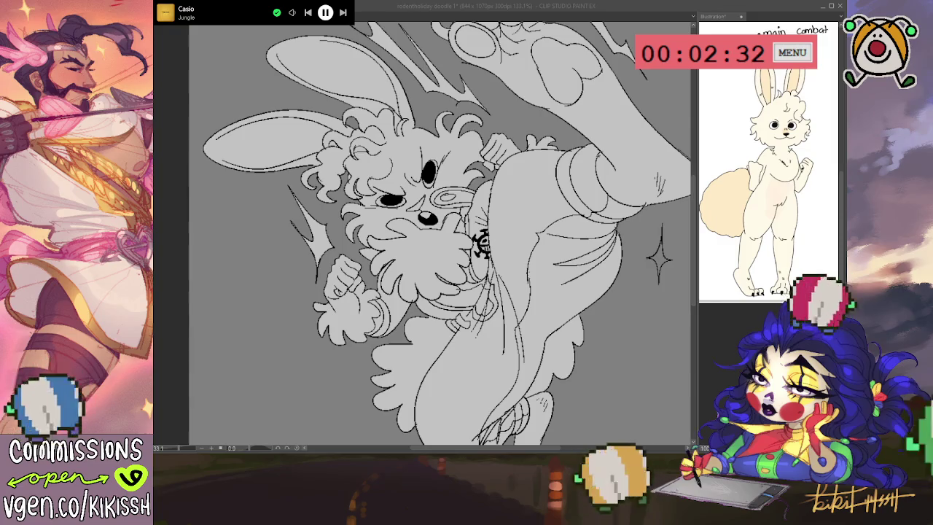
pyautogui.moveTo(437, 234); pyautogui.dragTo(450, 240)
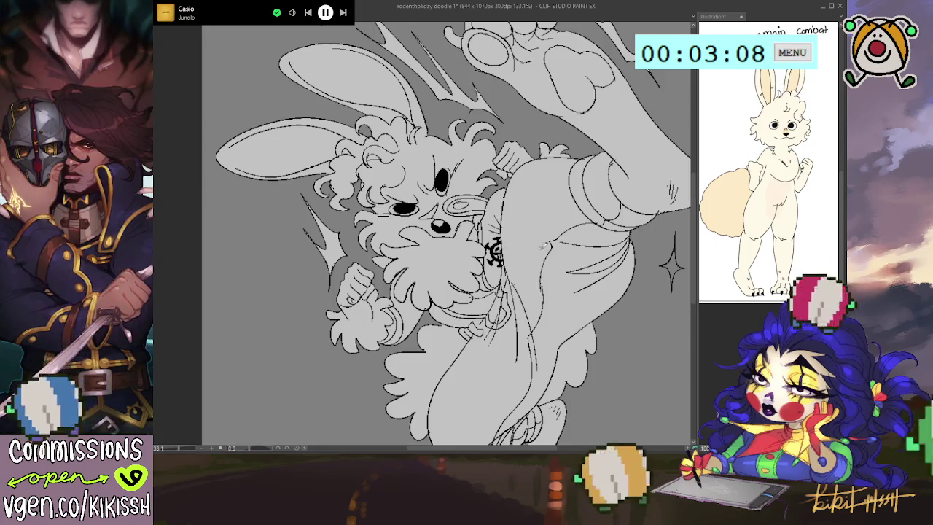
# Step: Zoom to 800% on the chest skull emblem and fill its eye area solid black
pyautogui.scroll(2, 522, 245)
pyautogui.scroll(2, 503, 255)
pyautogui.scroll(2, 479, 270)
pyautogui.scroll(1, 479, 270)
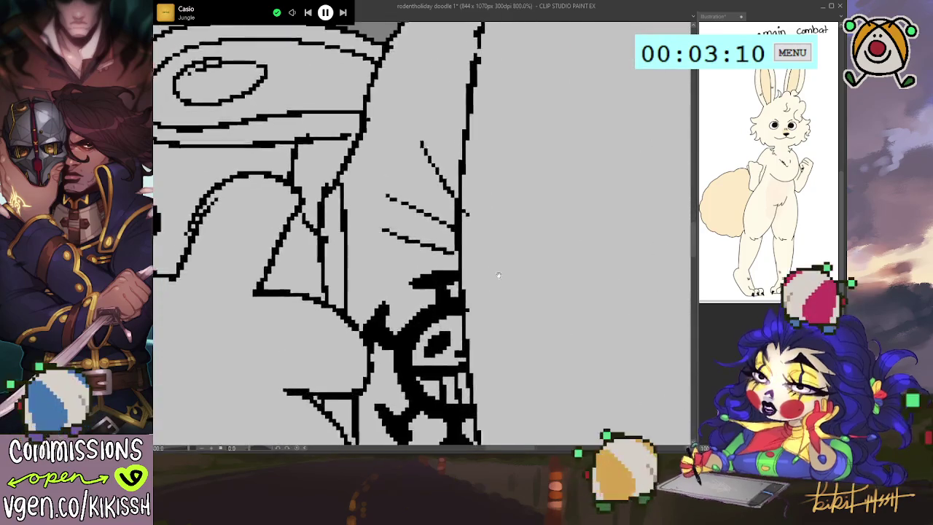
pyautogui.scroll(1, 496, 275)
pyautogui.moveTo(470, 188)
pyautogui.mouseDown()
pyautogui.moveTo(481, 197)
pyautogui.moveTo(467, 208)
pyautogui.moveTo(485, 173)
pyautogui.moveTo(459, 219)
pyautogui.moveTo(477, 252)
pyautogui.moveTo(460, 226)
pyautogui.moveTo(474, 269)
pyautogui.mouseUp()
pyautogui.moveTo(449, 219)
pyautogui.mouseDown()
pyautogui.moveTo(478, 230)
pyautogui.moveTo(470, 244)
pyautogui.moveTo(481, 255)
pyautogui.mouseUp()
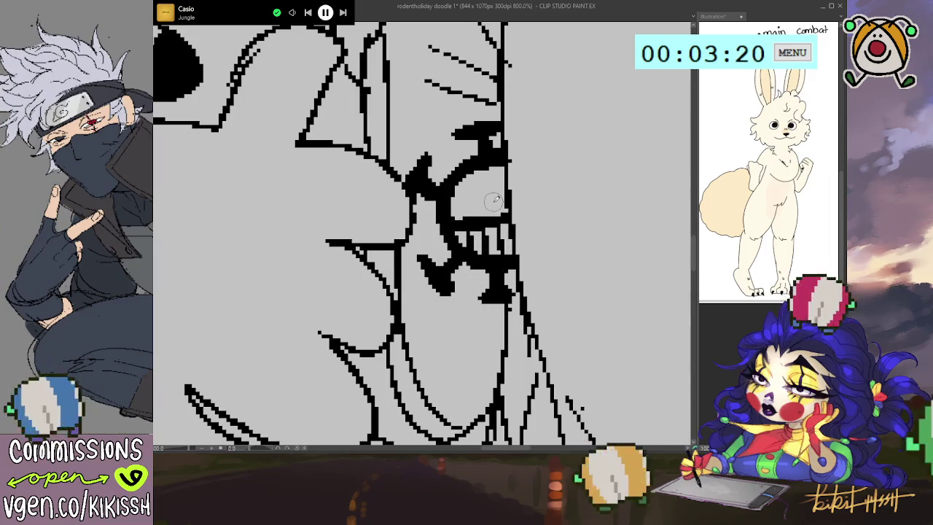
# Step: Fill the leftover grey pixels in the eye and lower shape, then zoom out to about 236%
pyautogui.click(494, 204)
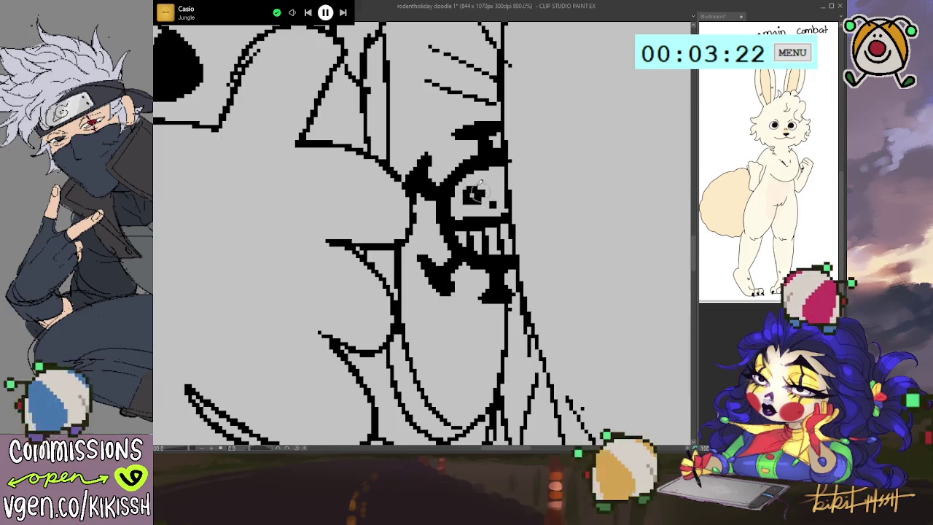
pyautogui.moveTo(474, 200); pyautogui.dragTo(464, 191)
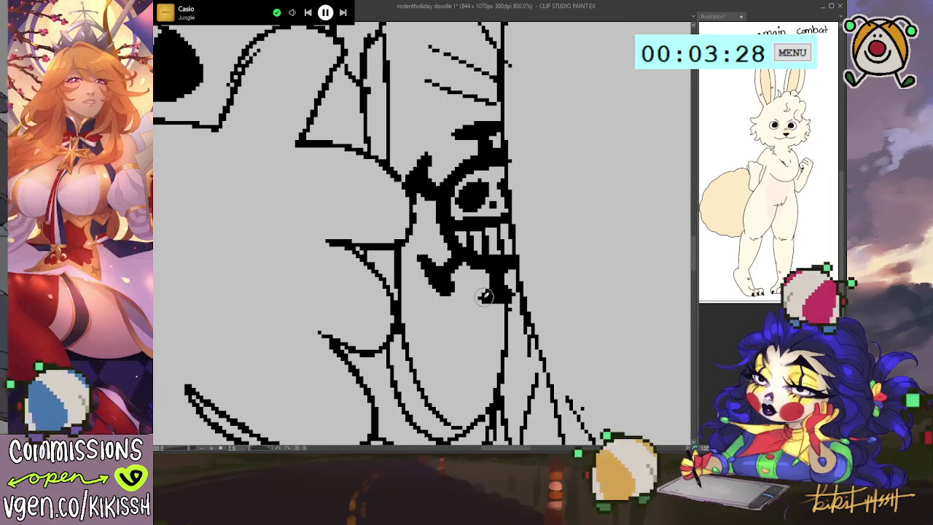
pyautogui.moveTo(478, 300); pyautogui.dragTo(496, 293)
pyautogui.scroll(-2, 496, 294)
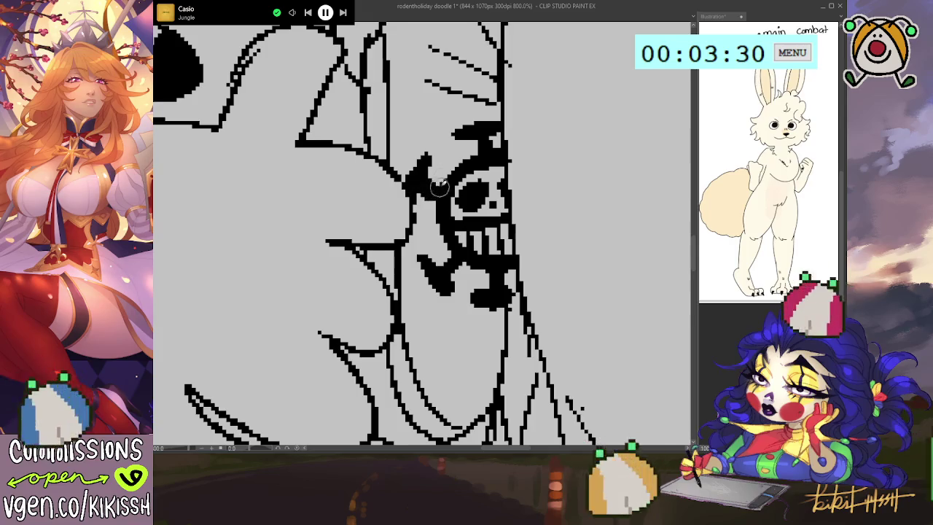
pyautogui.scroll(-2, 458, 131)
pyautogui.scroll(-2, 458, 131)
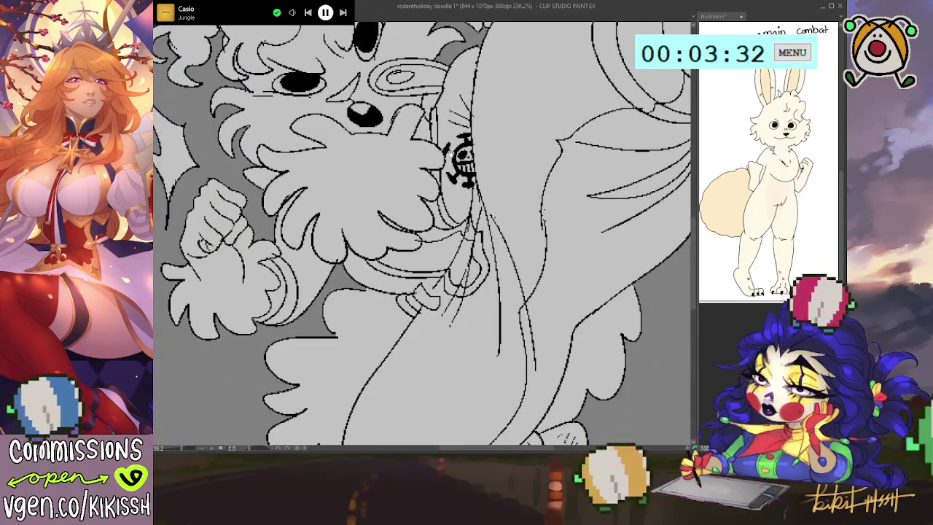
# Step: Touch up the ink marks on the chest emblem
pyautogui.moveTo(455, 156); pyautogui.dragTo(475, 195)
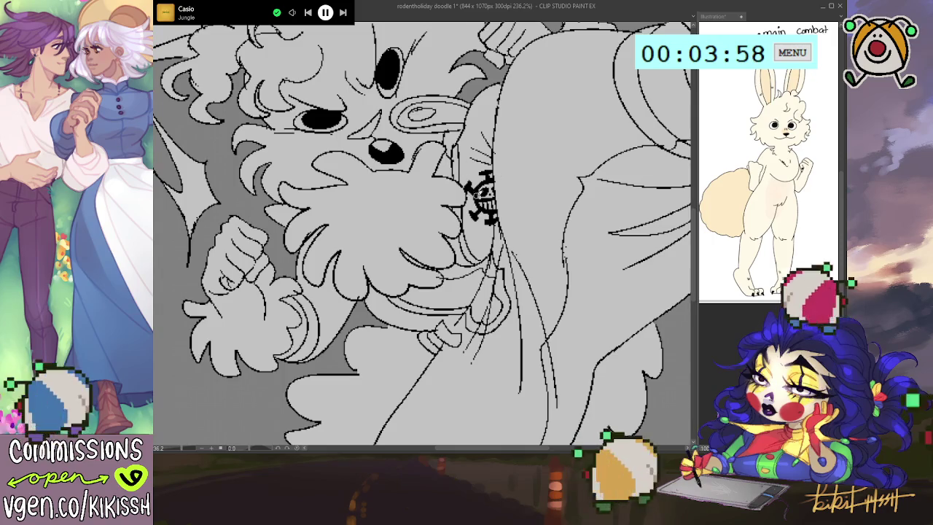
pyautogui.moveTo(474, 191); pyautogui.dragTo(487, 182)
pyautogui.scroll(-5, 481, 158)
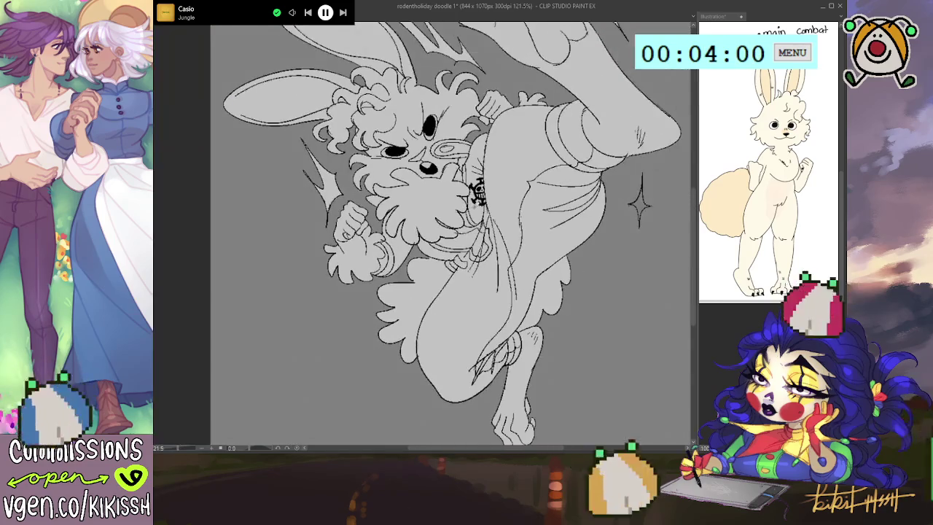
pyautogui.scroll(1, 527, 258)
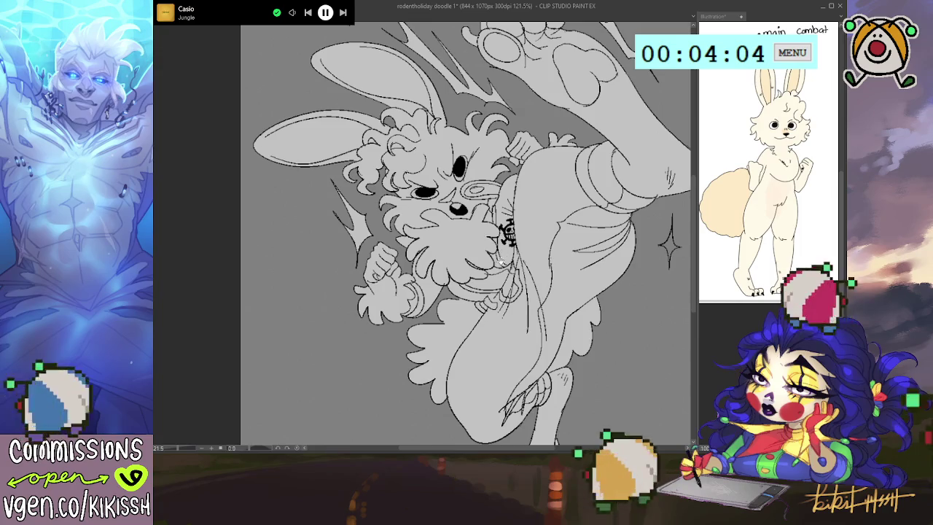
# Step: Undo the faint stray stroke and reframe the whole bunny at 121.5%
pyautogui.moveTo(467, 240); pyautogui.dragTo(452, 208)
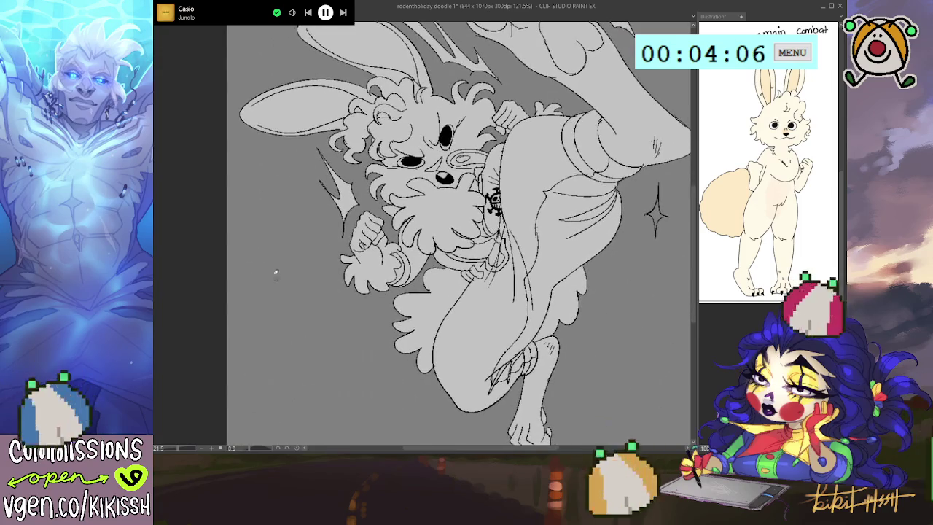
pyautogui.hotkey('ctrl', 'z')
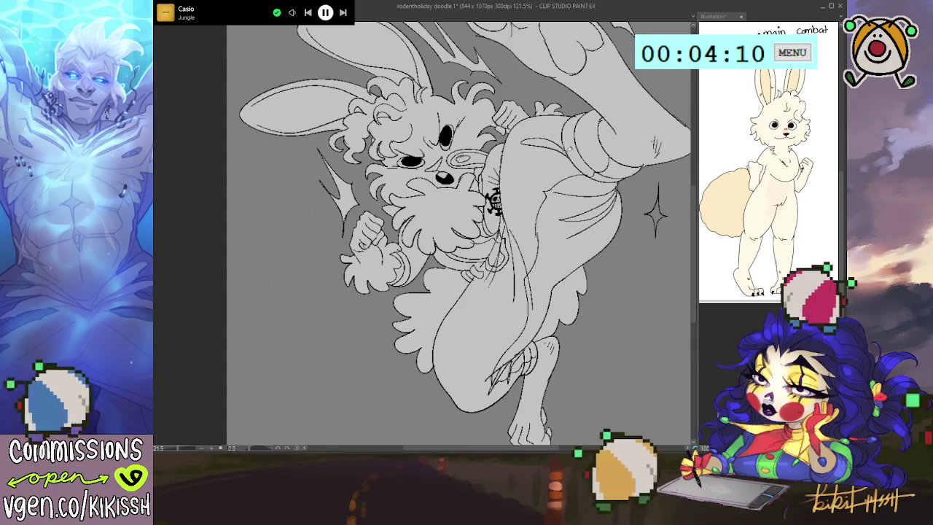
pyautogui.moveTo(550, 342); pyautogui.dragTo(554, 312)
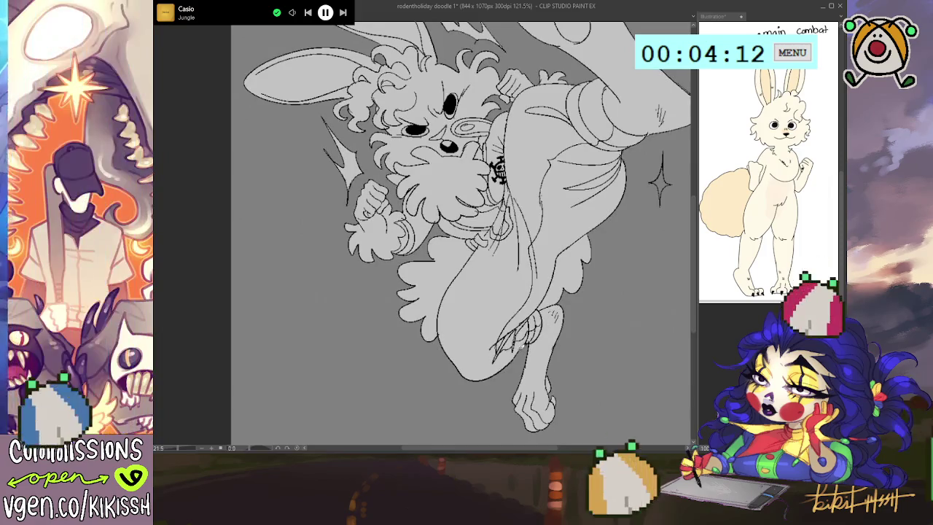
pyautogui.moveTo(583, 248); pyautogui.dragTo(584, 288)
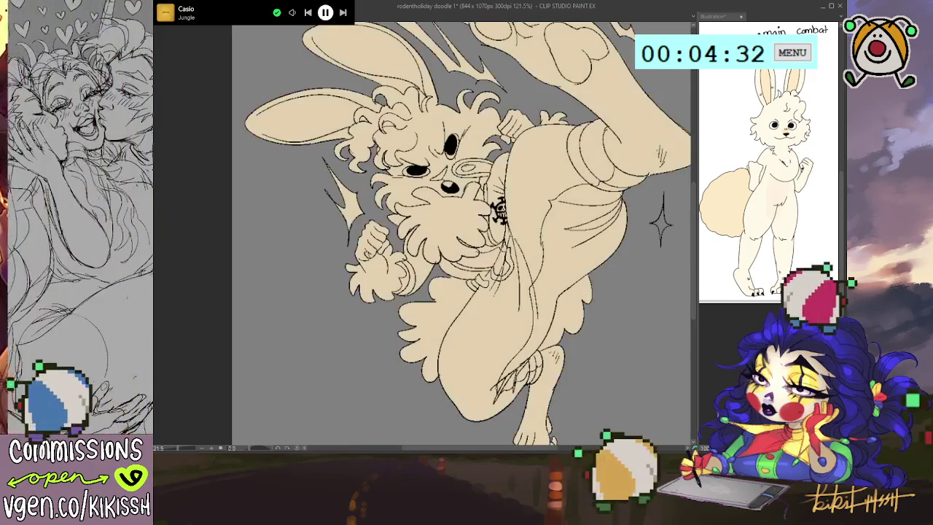
# Step: Recolour the bunny's flat fill from grey to cream, then clear the selection around the figure
pyautogui.hotkey('alt', 'BackSpace')
pyautogui.moveTo(268, 286); pyautogui.dragTo(273, 301)
pyautogui.moveTo(606, 220); pyautogui.dragTo(625, 326)
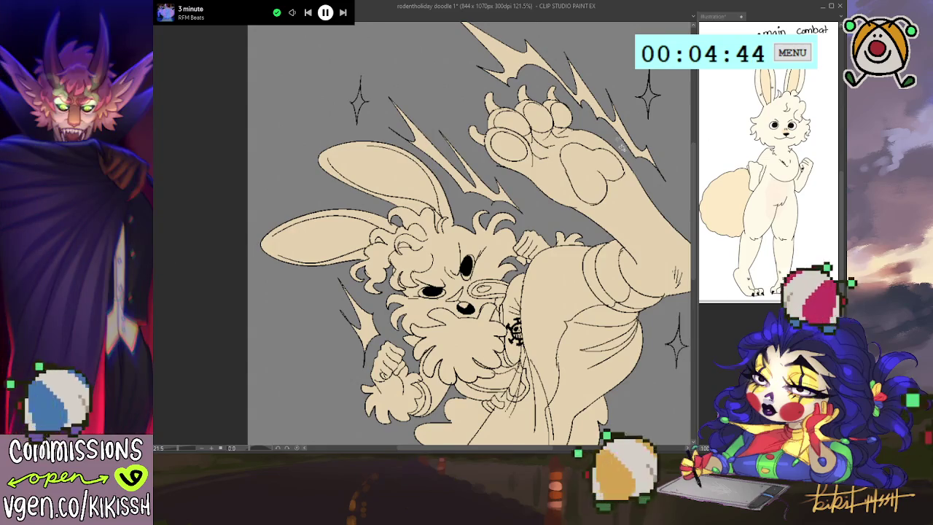
pyautogui.click(622, 146)
pyautogui.moveTo(414, 488); pyautogui.dragTo(384, 429)
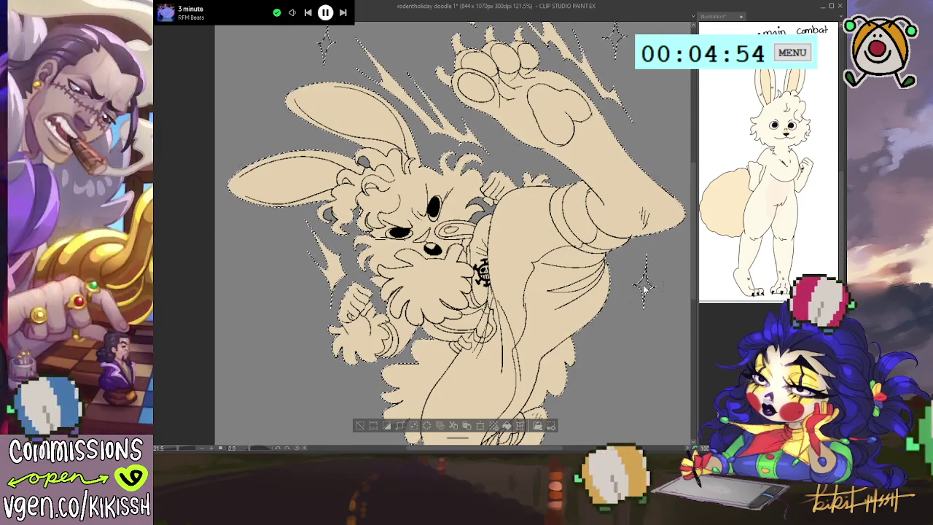
pyautogui.scroll(3, 644, 289)
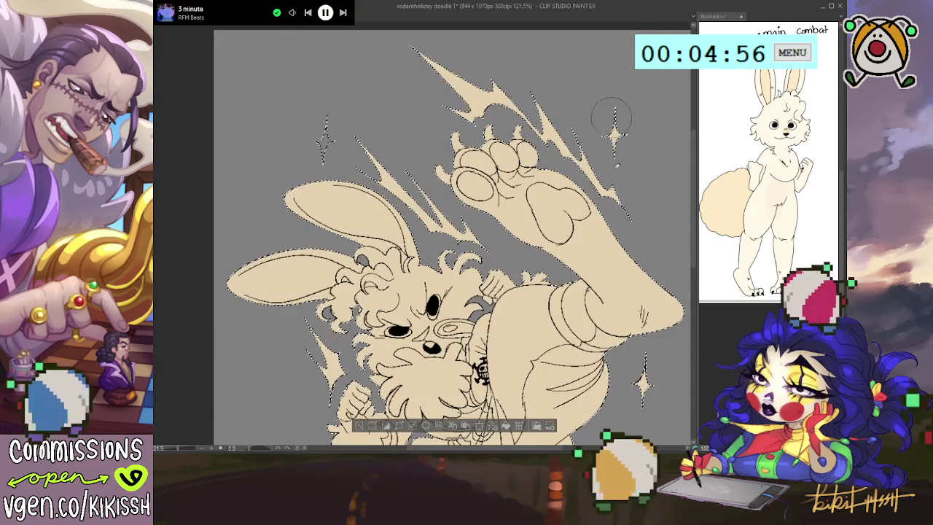
pyautogui.hotkey('ctrl', 'd')
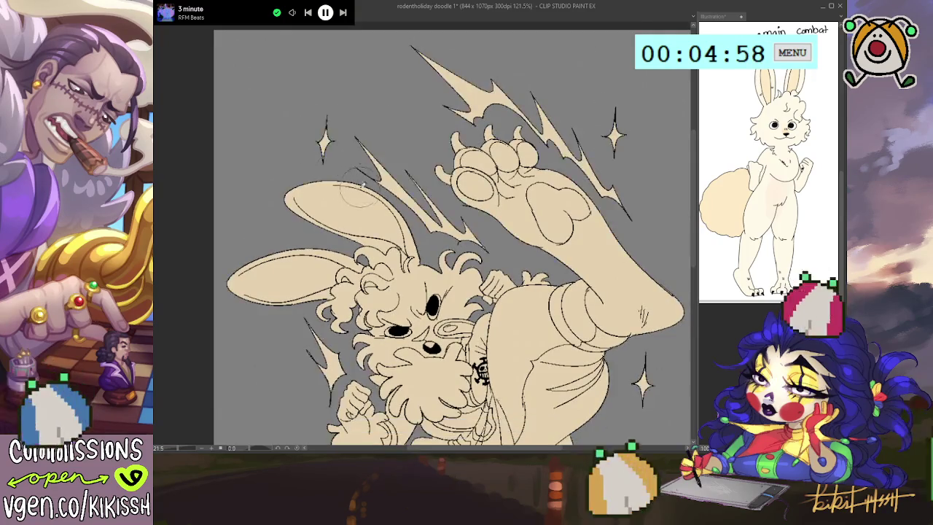
pyautogui.moveTo(207, 334); pyautogui.dragTo(213, 283)
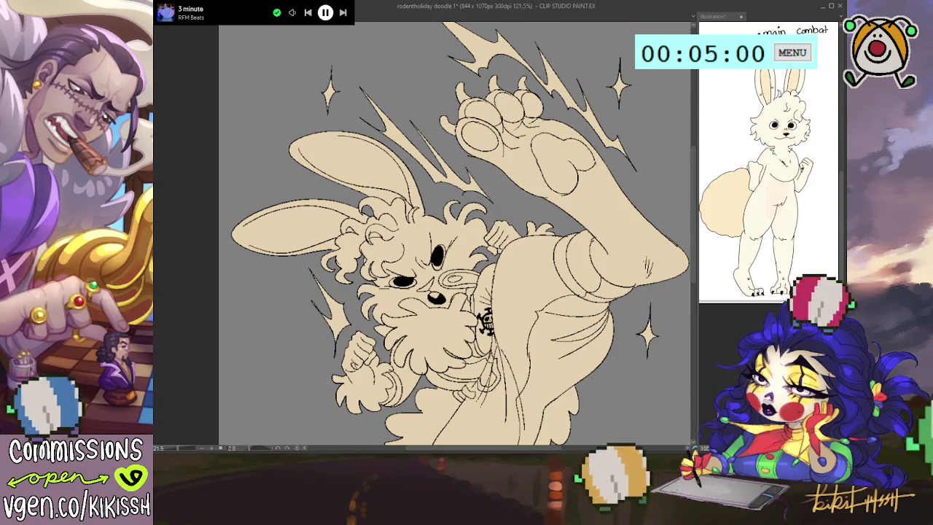
pyautogui.click(329, 91)
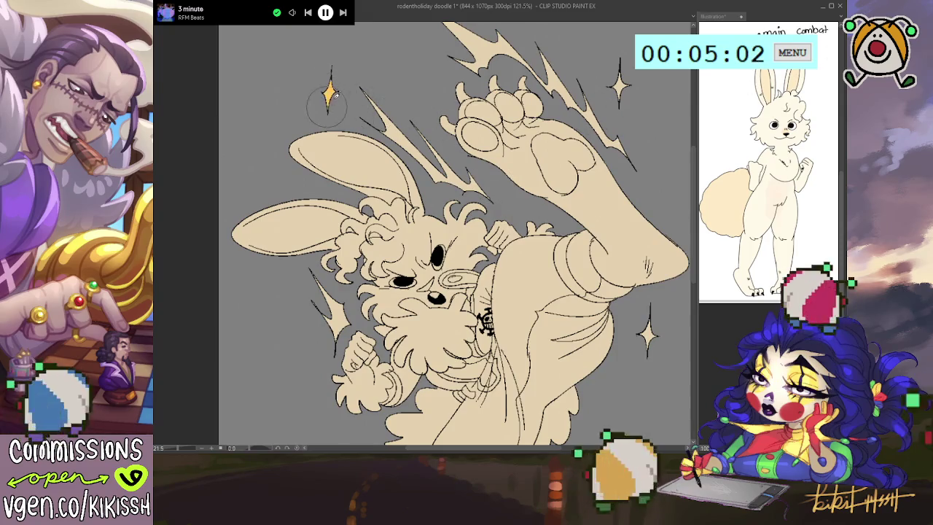
pyautogui.click(620, 83)
pyautogui.click(646, 332)
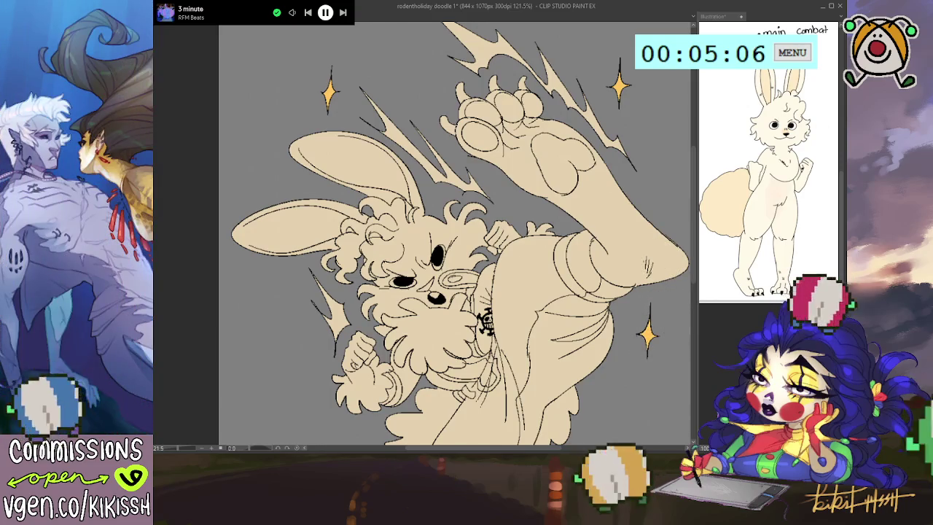
pyautogui.scroll(3, 455, 233)
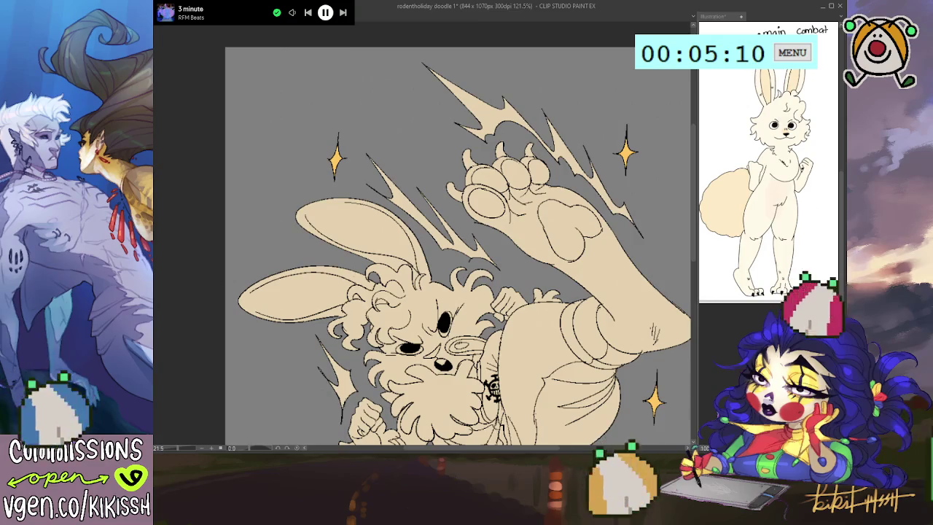
pyautogui.moveTo(381, 194)
pyautogui.mouseDown()
pyautogui.moveTo(439, 252)
pyautogui.moveTo(508, 275)
pyautogui.mouseUp()
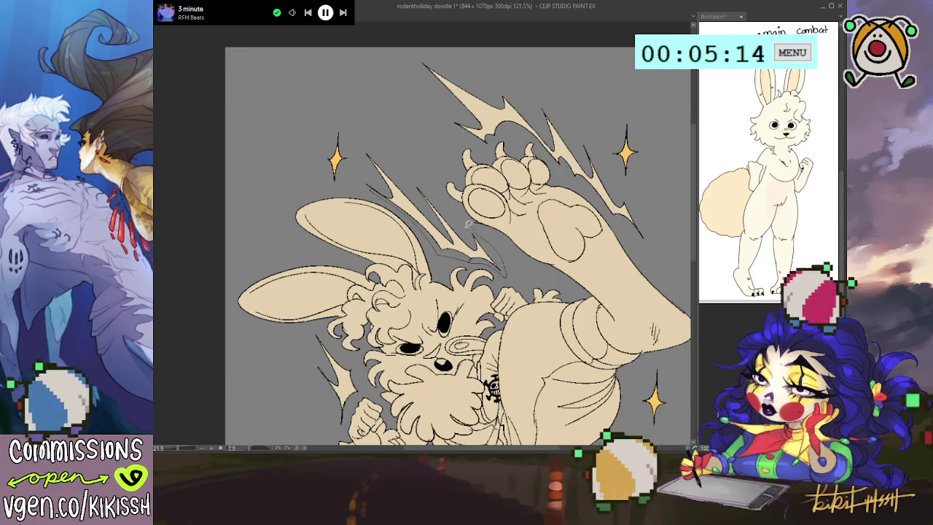
pyautogui.moveTo(468, 223); pyautogui.dragTo(368, 146)
pyautogui.moveTo(488, 250); pyautogui.dragTo(502, 192)
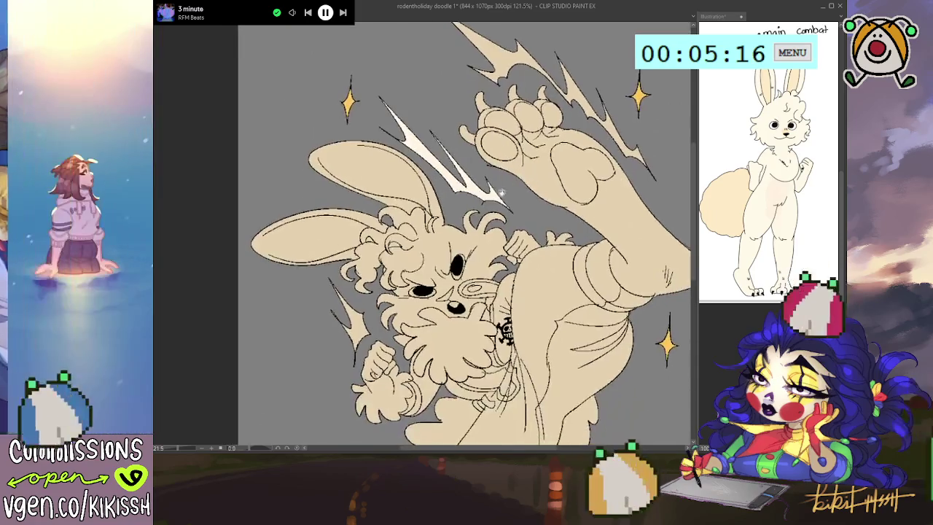
pyautogui.moveTo(350, 368); pyautogui.dragTo(365, 344)
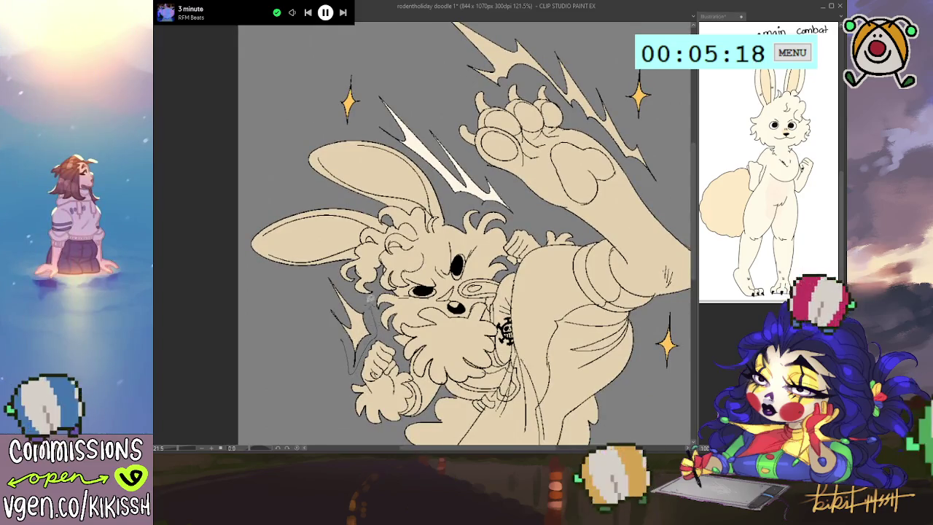
pyautogui.moveTo(328, 280); pyautogui.dragTo(369, 364)
pyautogui.moveTo(512, 296)
pyautogui.mouseDown()
pyautogui.moveTo(472, 305)
pyautogui.moveTo(479, 303)
pyautogui.mouseUp()
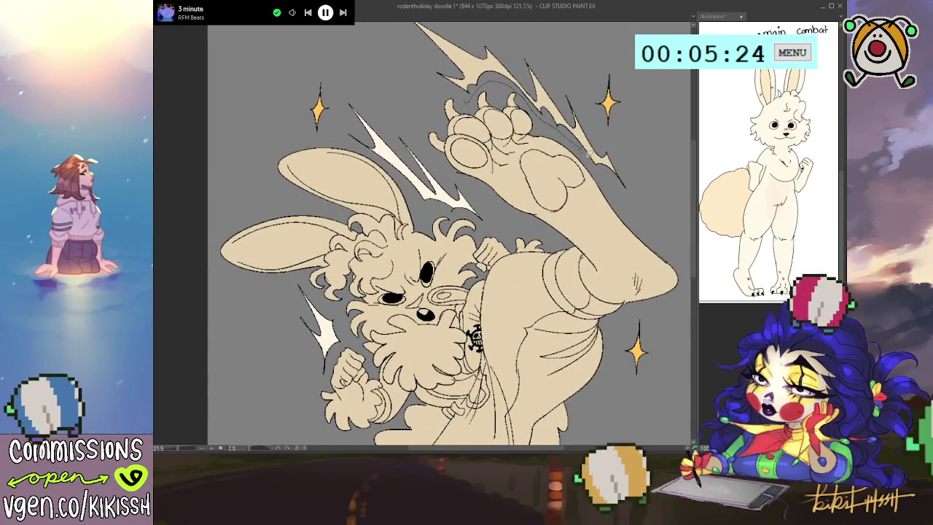
pyautogui.scroll(3, 429, 138)
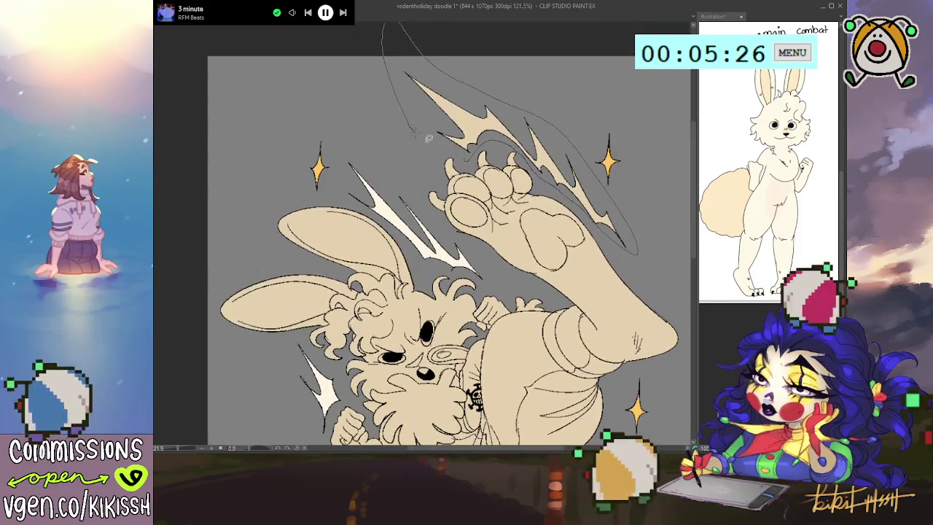
pyautogui.scroll(-2, 650, 234)
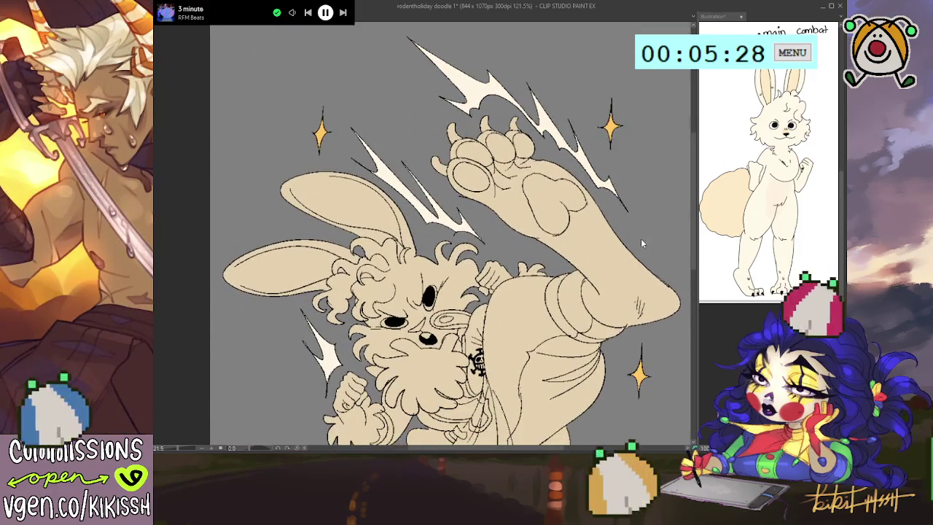
pyautogui.scroll(-2, 641, 238)
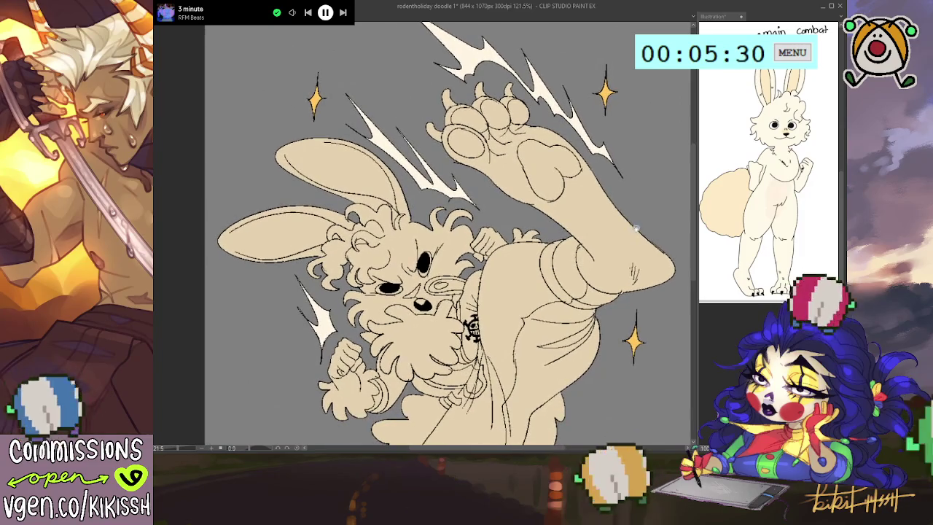
pyautogui.moveTo(615, 273); pyautogui.dragTo(611, 256)
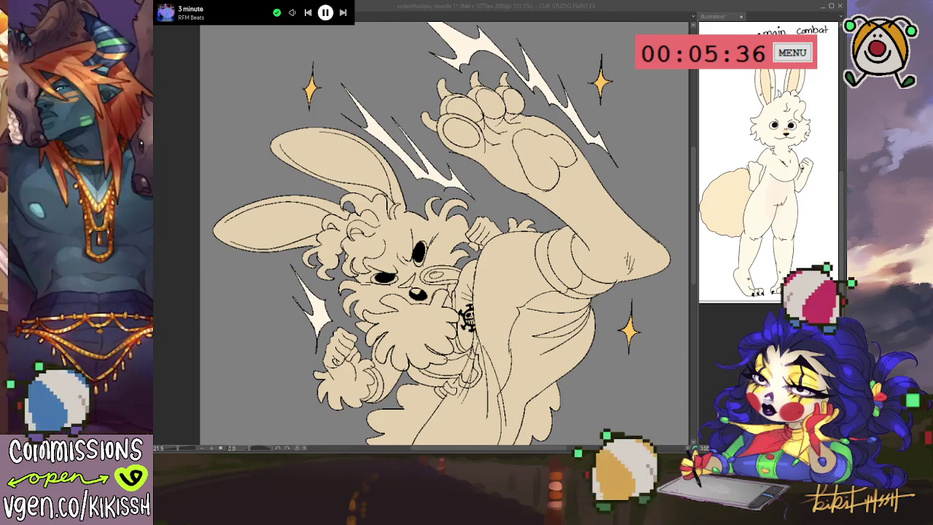
pyautogui.click(769, 182)
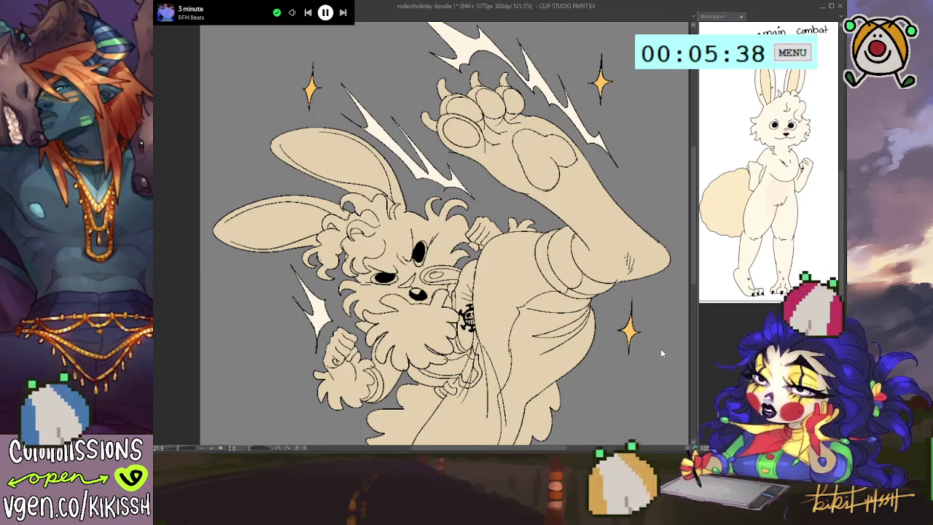
pyautogui.click(661, 339)
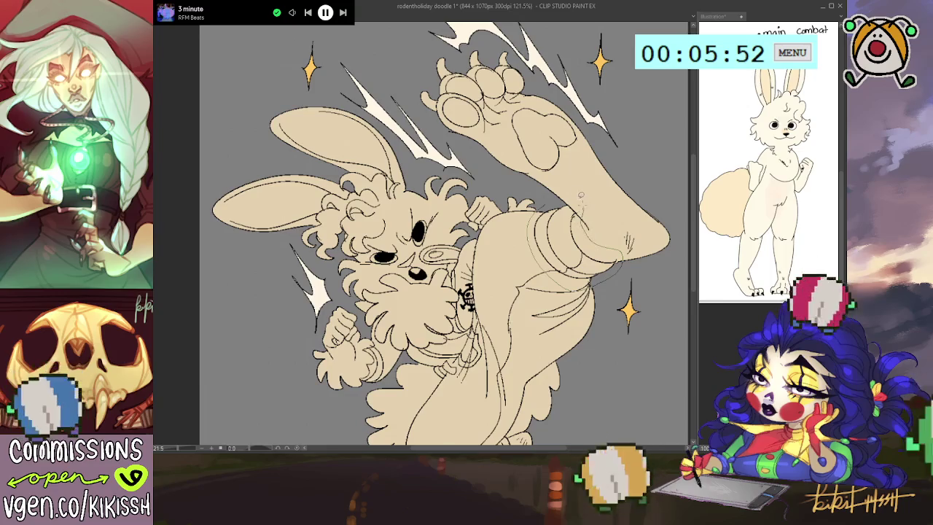
pyautogui.click(576, 230)
pyautogui.hotkey('ctrl', 'z')
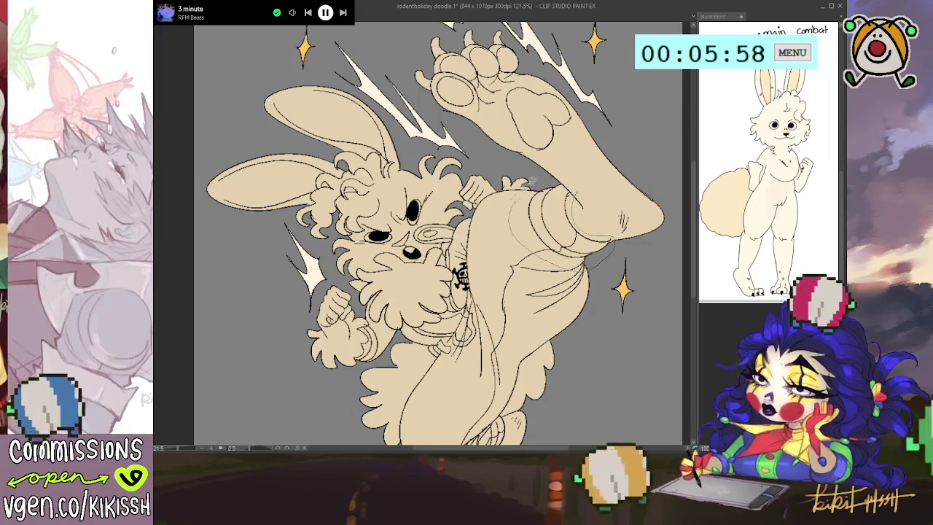
pyautogui.click(576, 226)
# Step: Bucket-fill the bunny's pants orange on the flats layer
pyautogui.moveTo(575, 271); pyautogui.dragTo(609, 179)
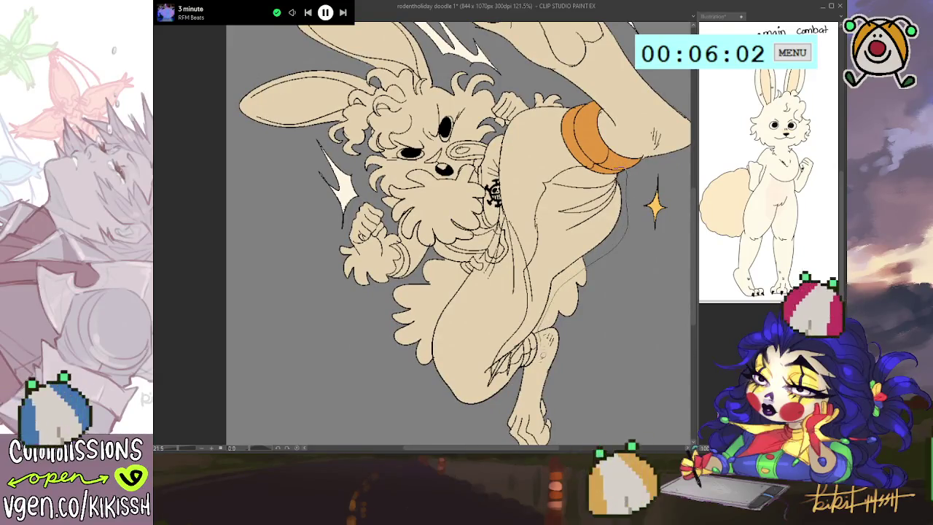
pyautogui.moveTo(543, 355); pyautogui.dragTo(497, 406)
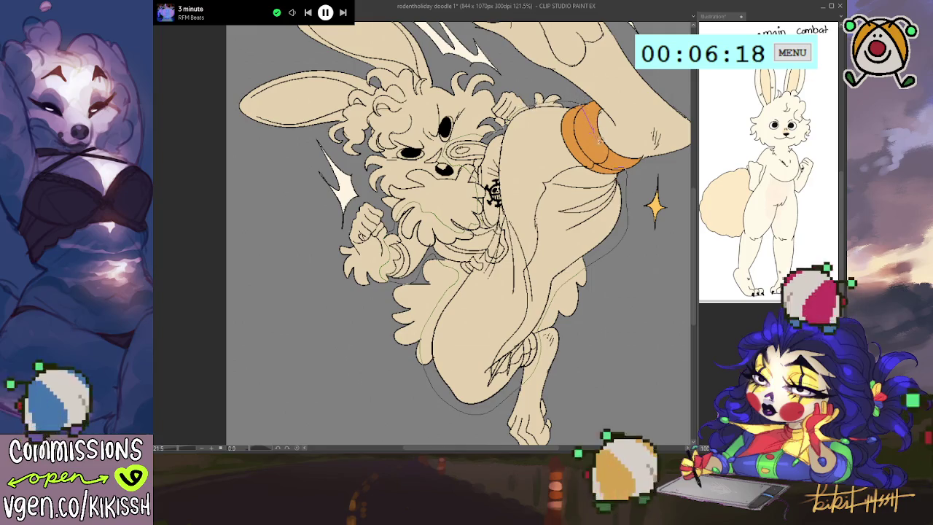
pyautogui.click(623, 170)
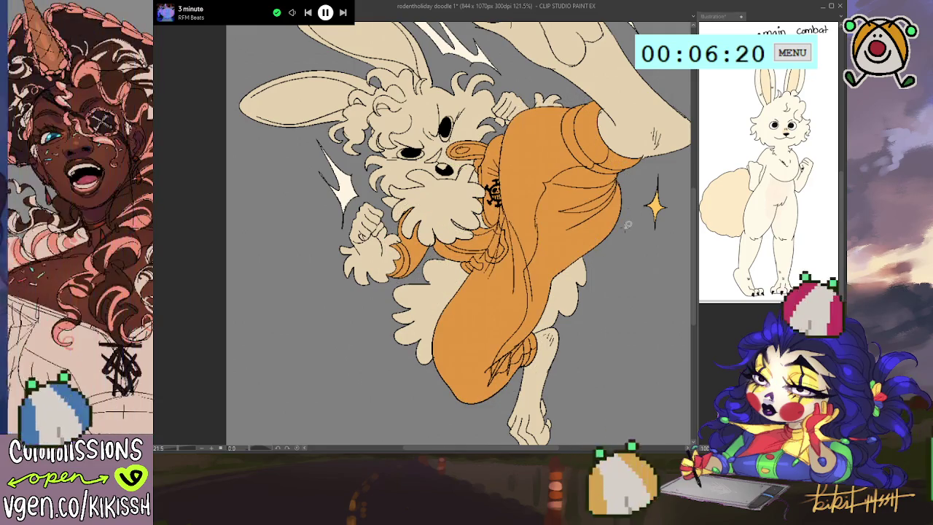
pyautogui.scroll(-1, 625, 222)
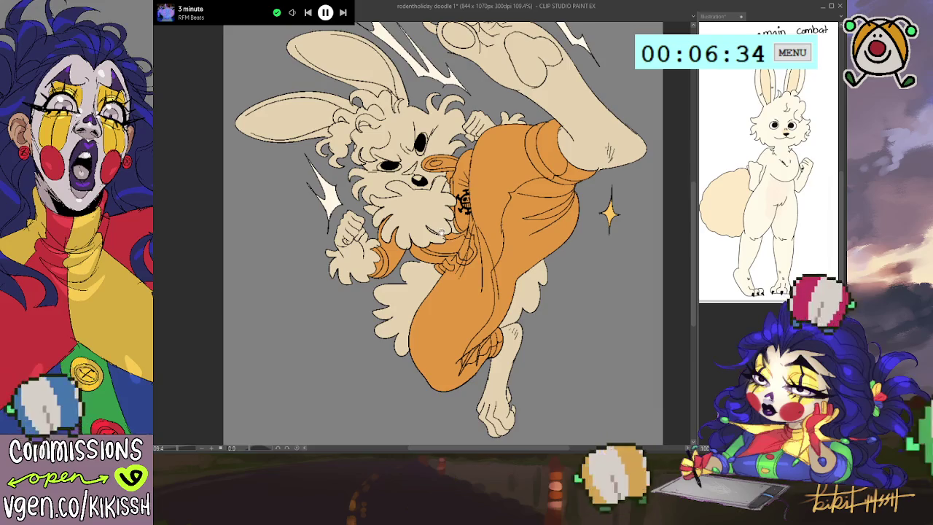
pyautogui.moveTo(445, 229); pyautogui.dragTo(450, 235)
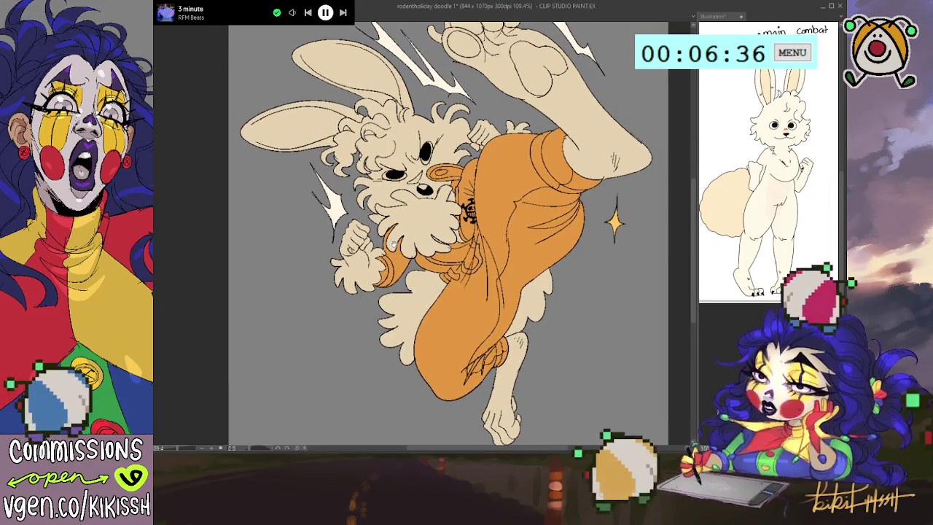
pyautogui.scroll(1, 448, 234)
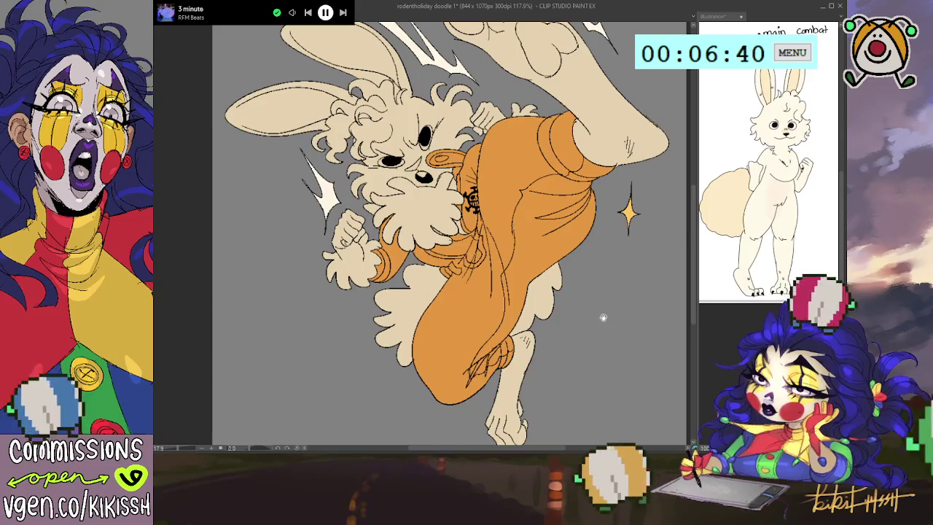
pyautogui.moveTo(603, 317); pyautogui.dragTo(591, 309)
pyautogui.scroll(1, 525, 264)
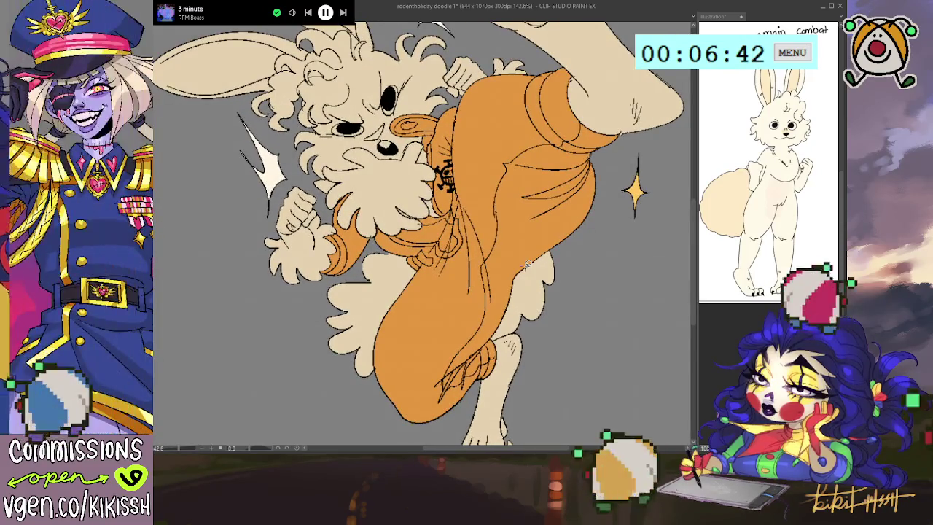
pyautogui.moveTo(526, 263); pyautogui.dragTo(537, 261)
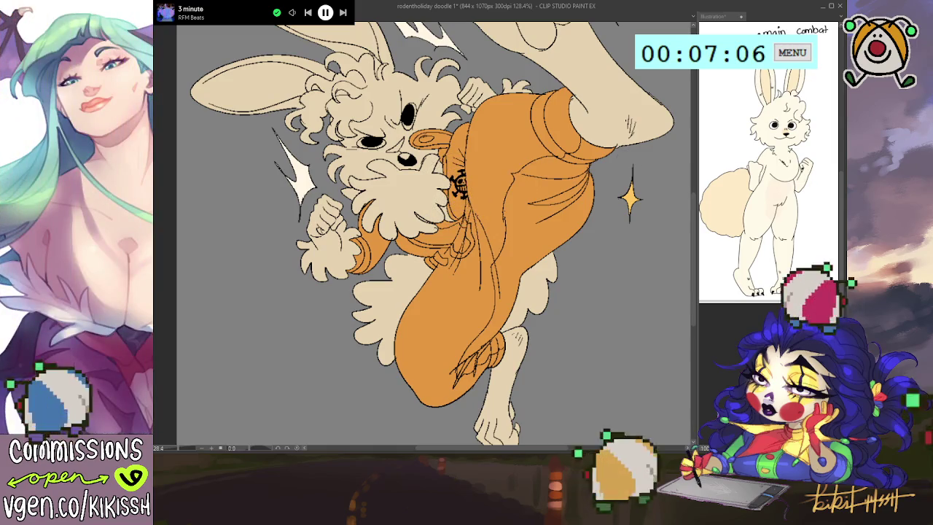
# Step: Lasso-fill tan shading on the kicking leg's fur, undoing the failed attempts
pyautogui.moveTo(614, 293); pyautogui.dragTo(619, 257)
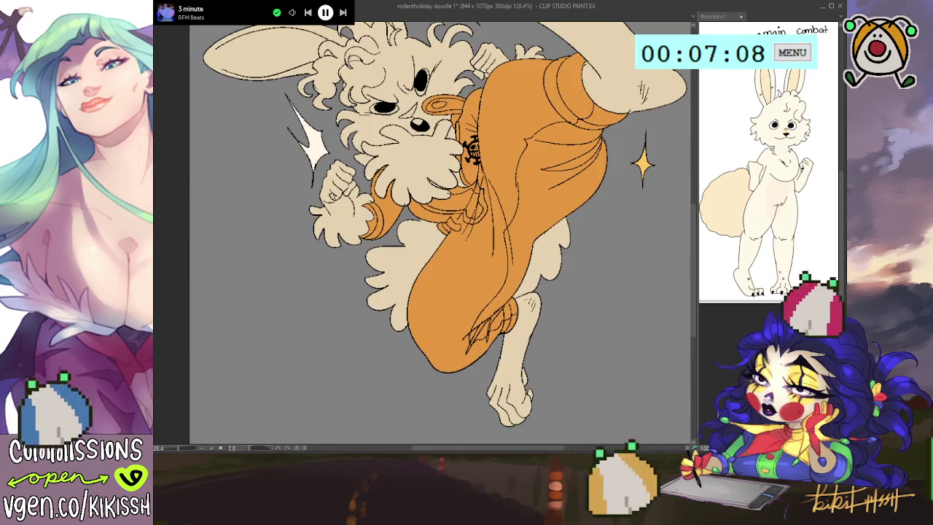
pyautogui.moveTo(422, 315)
pyautogui.mouseDown()
pyautogui.moveTo(454, 231)
pyautogui.moveTo(371, 233)
pyautogui.mouseUp()
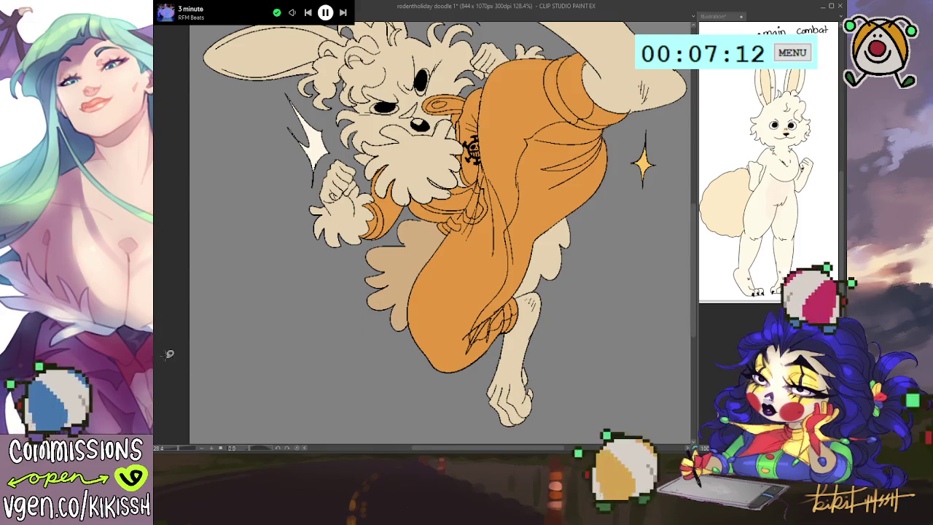
pyautogui.hotkey('ctrl', 'z')
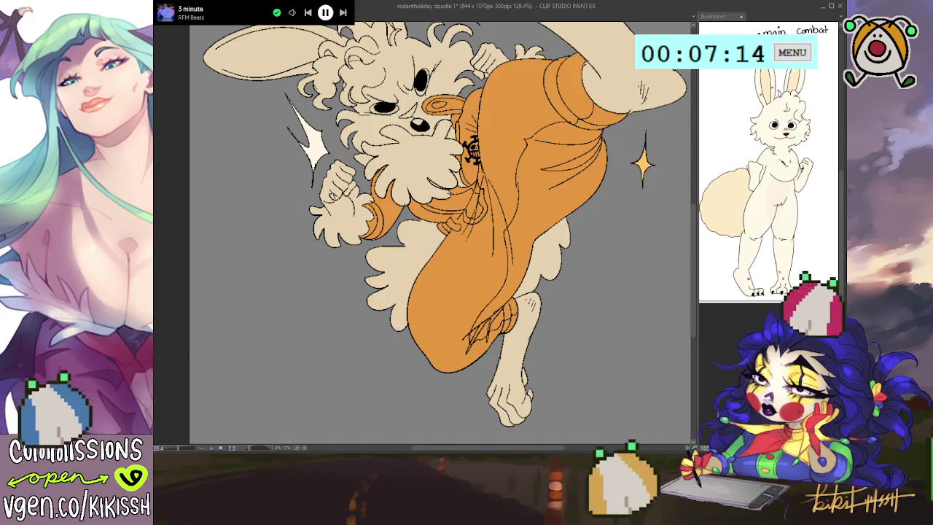
pyautogui.moveTo(350, 303); pyautogui.dragTo(436, 275)
pyautogui.moveTo(451, 235)
pyautogui.mouseDown()
pyautogui.moveTo(443, 227)
pyautogui.moveTo(377, 312)
pyautogui.mouseUp()
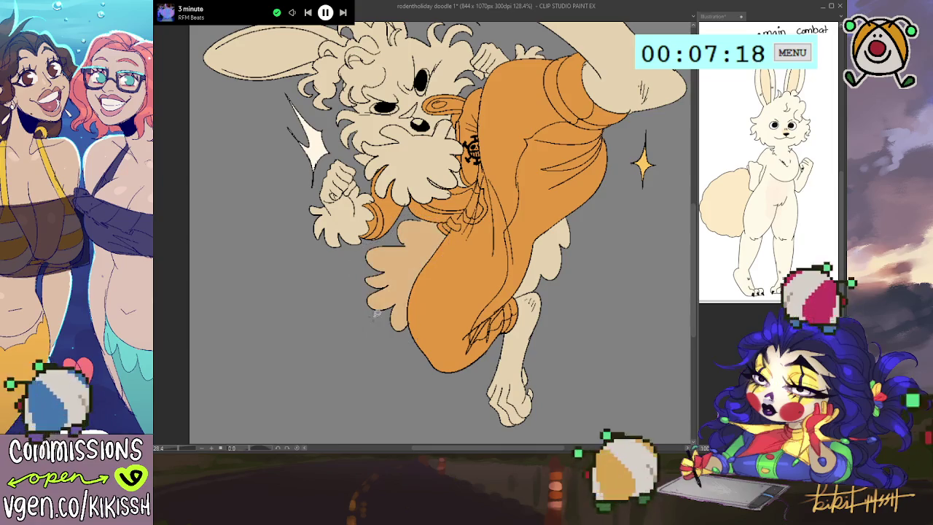
pyautogui.hotkey('ctrl', 'z')
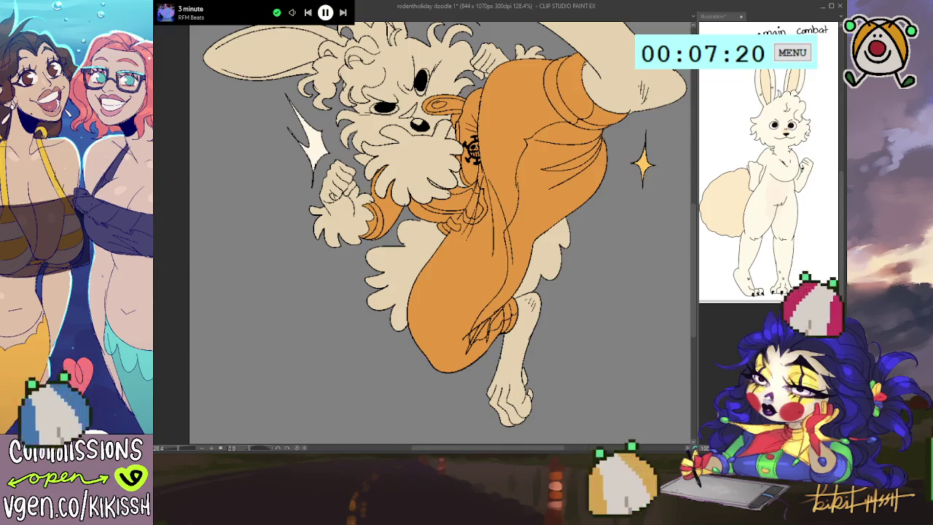
pyautogui.moveTo(446, 224); pyautogui.dragTo(438, 232)
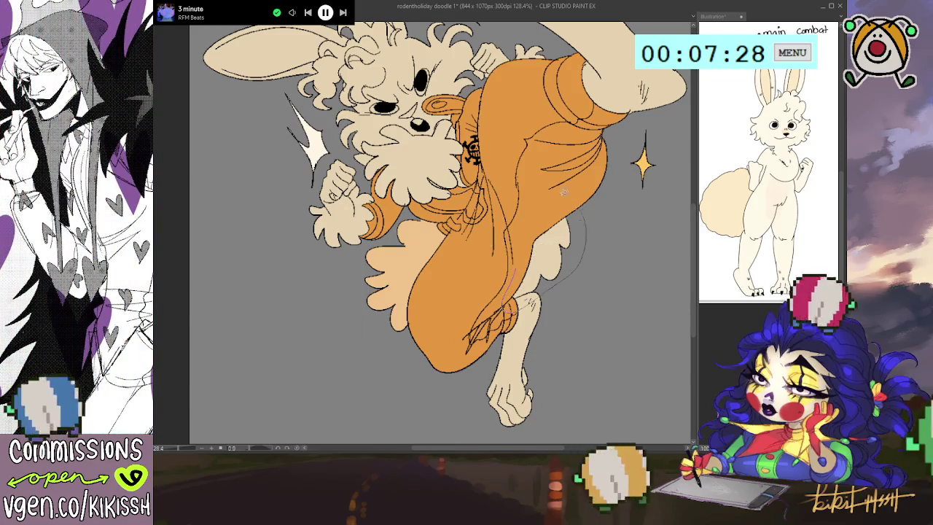
pyautogui.click(547, 217)
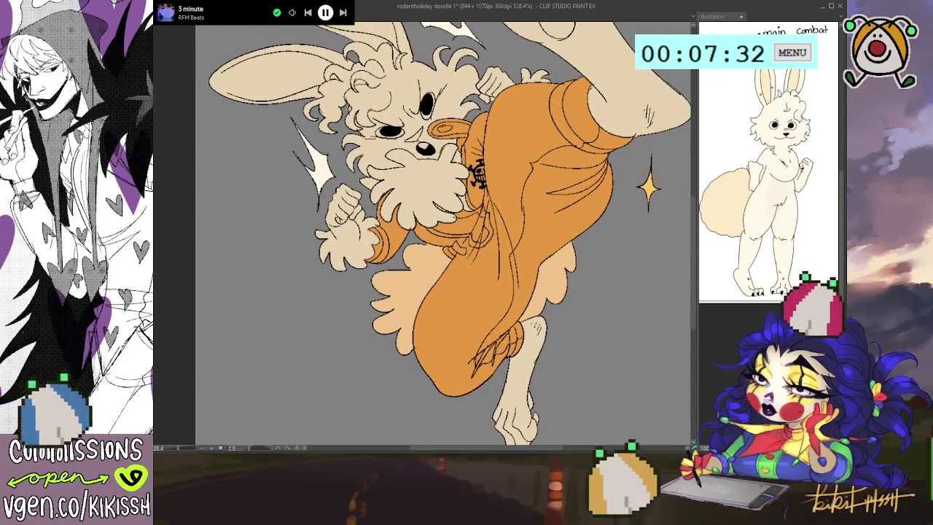
pyautogui.click(409, 307)
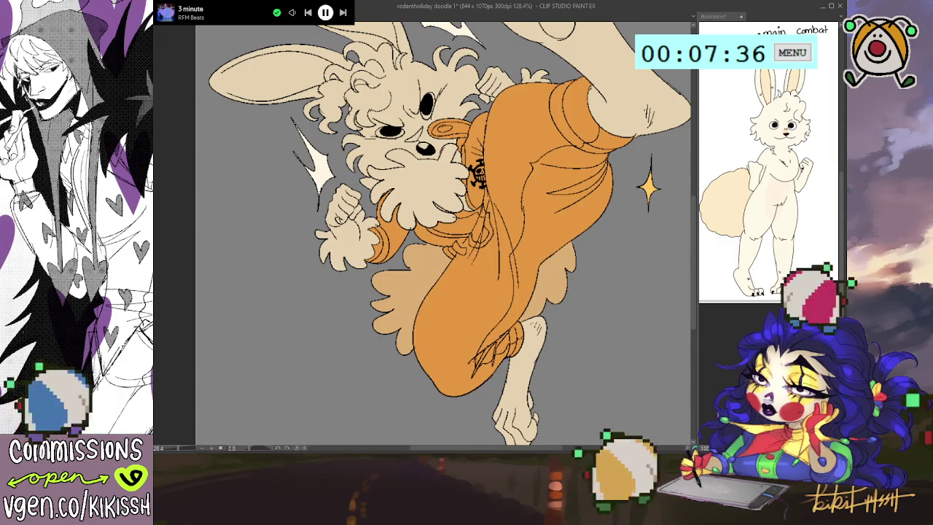
pyautogui.hotkey('ctrl', 'z')
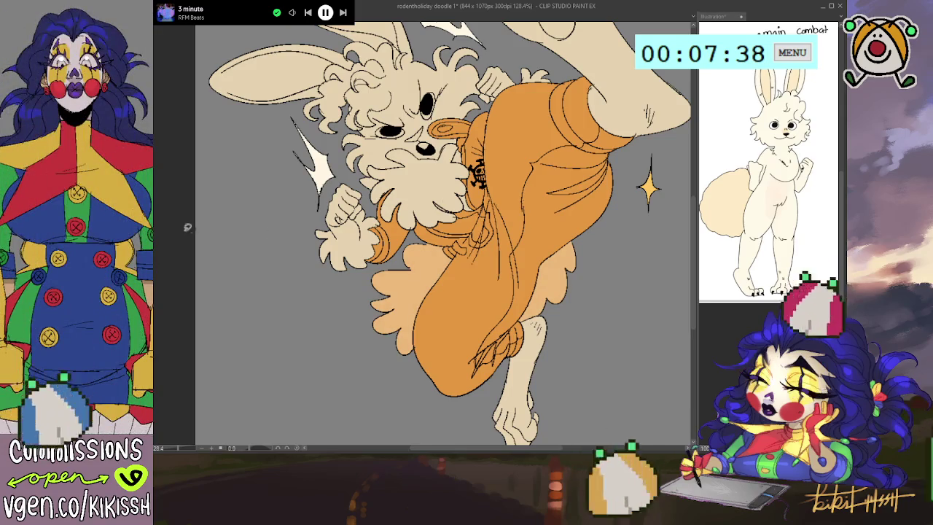
# Step: Touch up the nose and muzzle and start a pink blush beside the eye
pyautogui.moveTo(416, 190); pyautogui.dragTo(425, 214)
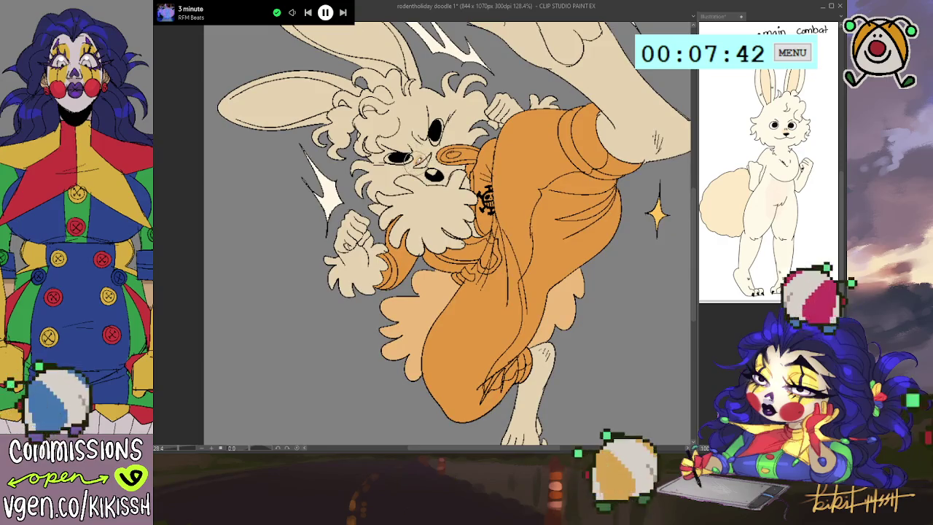
pyautogui.moveTo(408, 160); pyautogui.dragTo(427, 155)
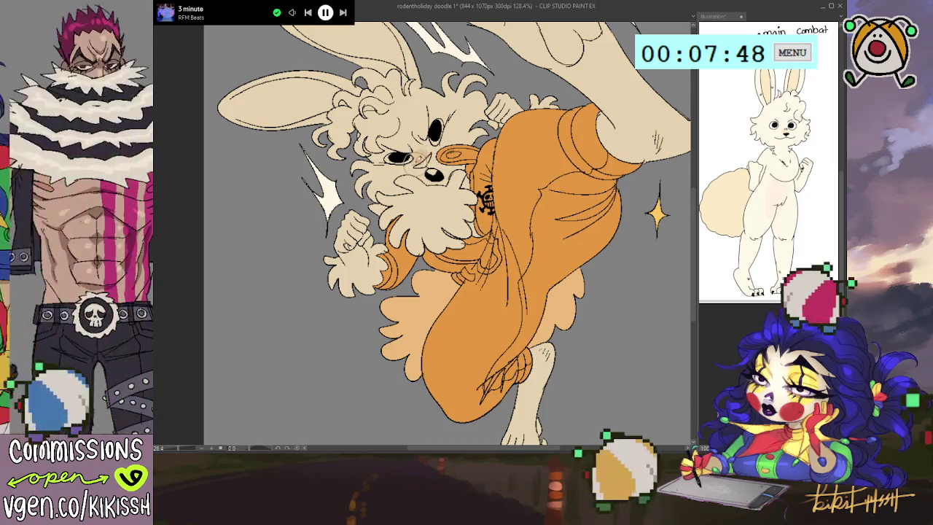
pyautogui.moveTo(408, 155); pyautogui.dragTo(541, 204)
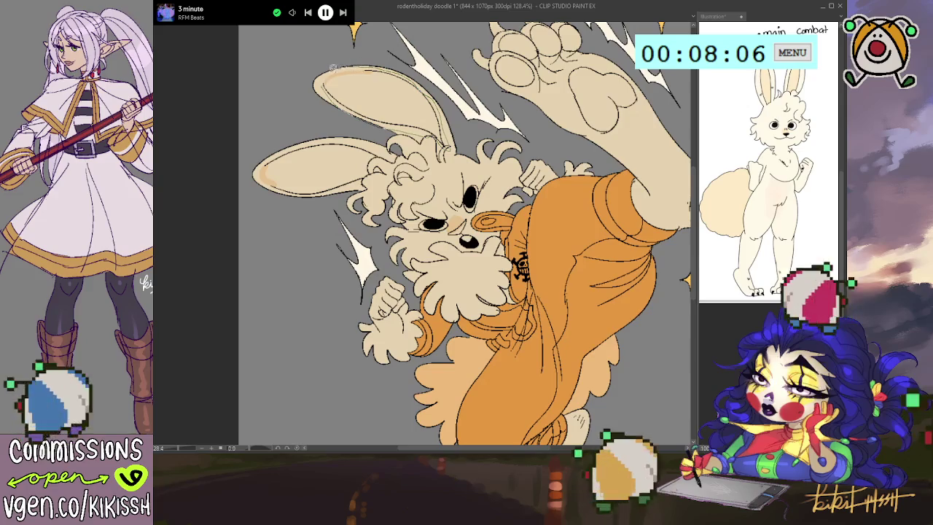
# Step: Soft-shade the upper ear and the left ear's tip and edges in tan
pyautogui.moveTo(331, 67); pyautogui.dragTo(380, 140)
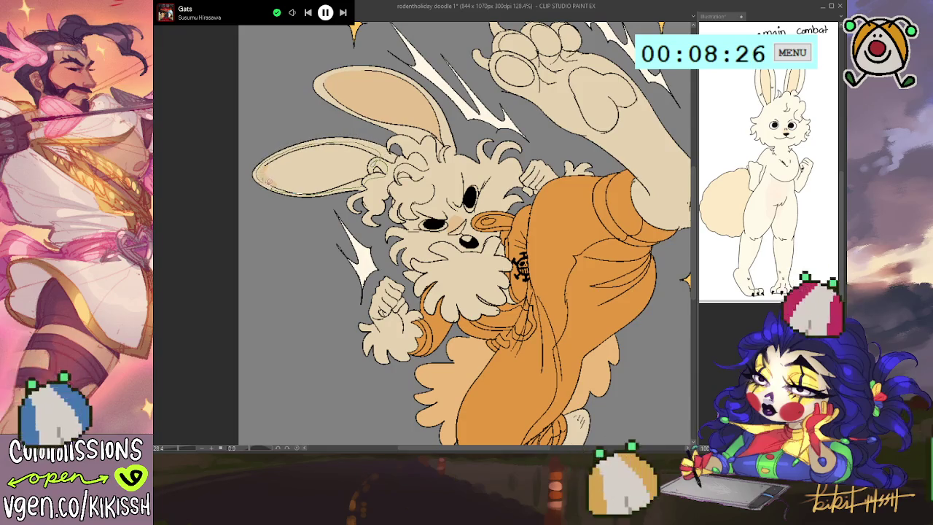
pyautogui.moveTo(268, 181); pyautogui.dragTo(368, 187)
pyautogui.moveTo(383, 143)
pyautogui.mouseDown()
pyautogui.moveTo(269, 146)
pyautogui.moveTo(291, 199)
pyautogui.mouseUp()
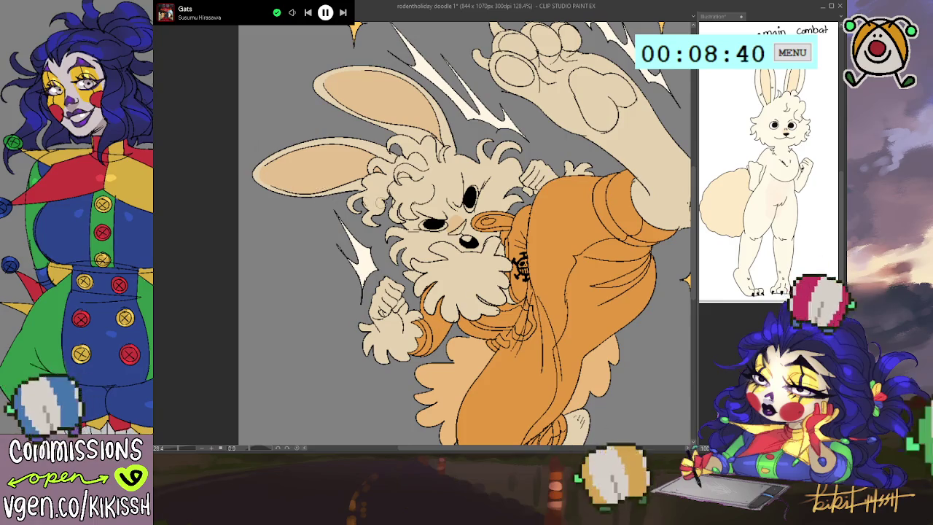
pyautogui.moveTo(381, 203); pyautogui.dragTo(362, 159)
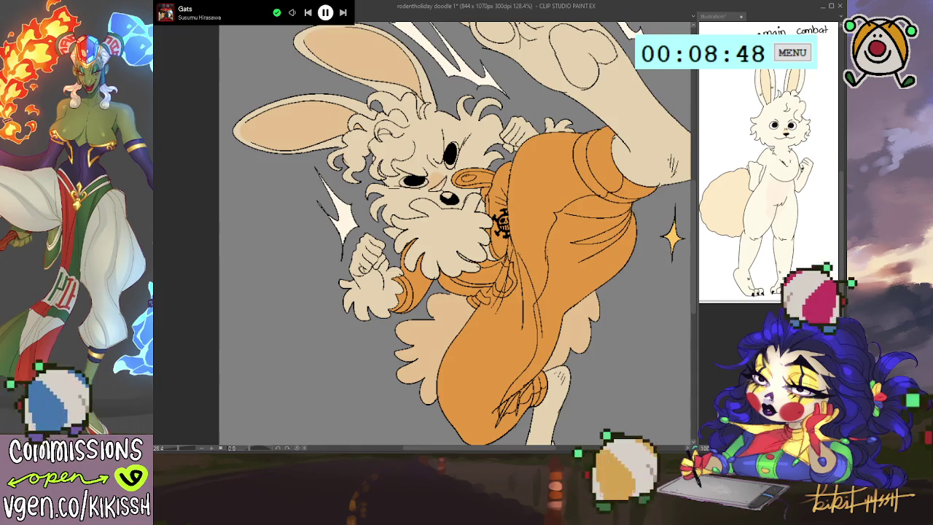
pyautogui.moveTo(397, 226); pyautogui.dragTo(393, 266)
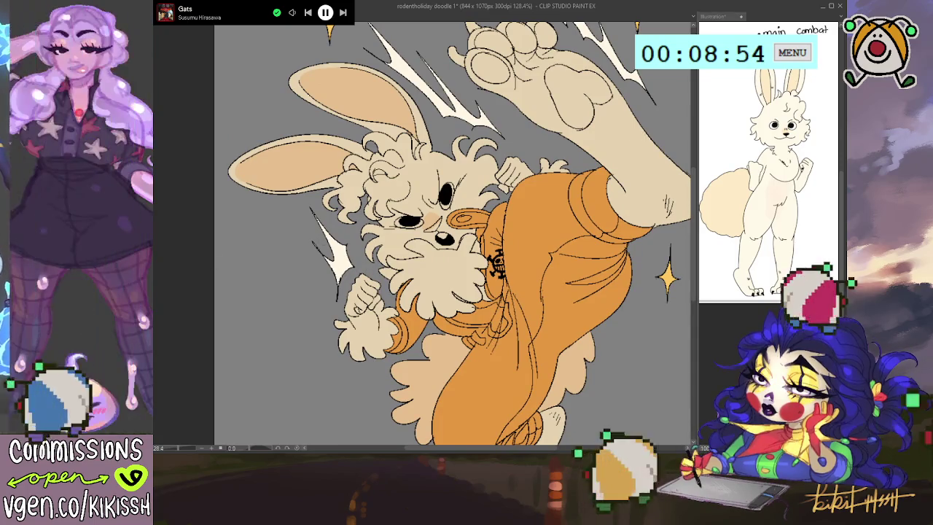
pyautogui.moveTo(452, 234); pyautogui.dragTo(457, 275)
# Step: Try filling the raised paw's toe and sole pads black, then undo those fills
pyautogui.click(495, 119)
pyautogui.click(500, 87)
pyautogui.click(527, 82)
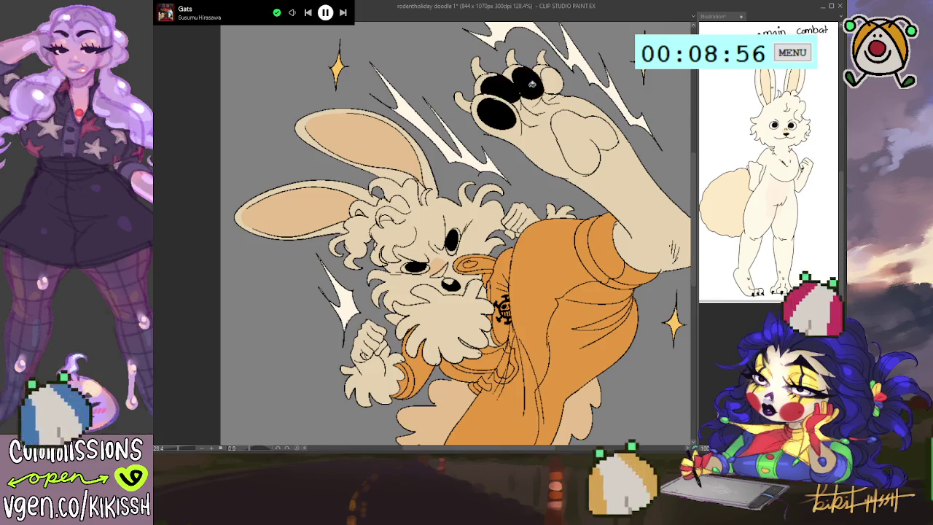
pyautogui.click(552, 81)
pyautogui.click(610, 144)
pyautogui.hotkey('ctrl', 'z')
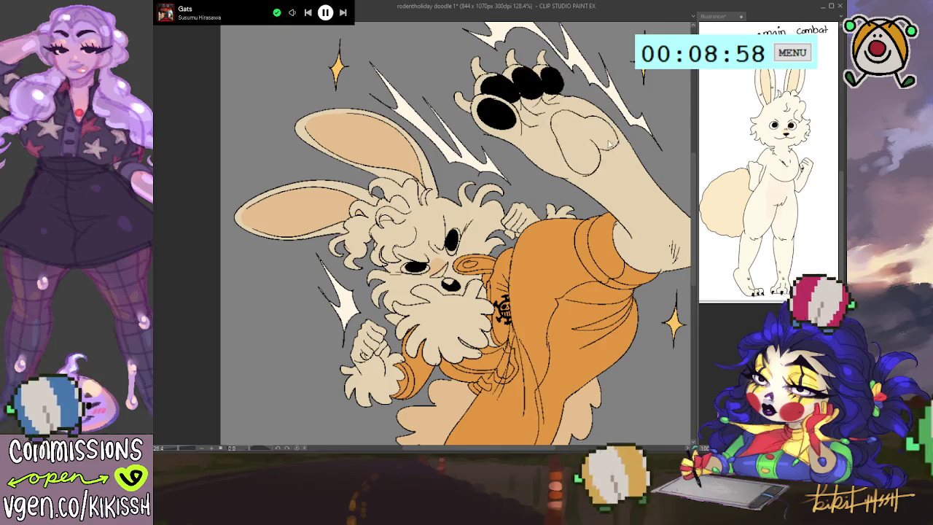
pyautogui.hotkey('ctrl', 'z')
pyautogui.hotkey('ctrl', 'z')
pyautogui.hotkey('ctrl', 'z')
pyautogui.hotkey('ctrl', 'z')
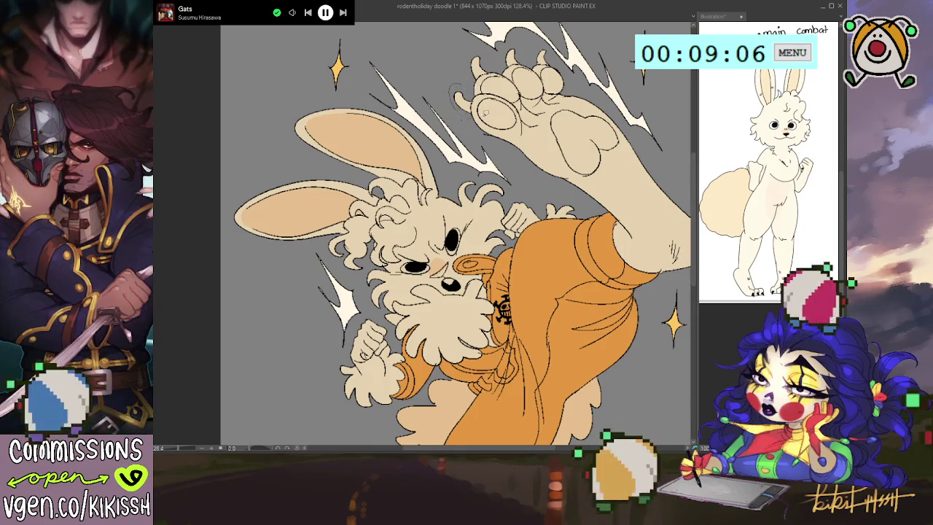
# Step: Draw black claws on the raised paw
pyautogui.moveTo(456, 95); pyautogui.dragTo(471, 110)
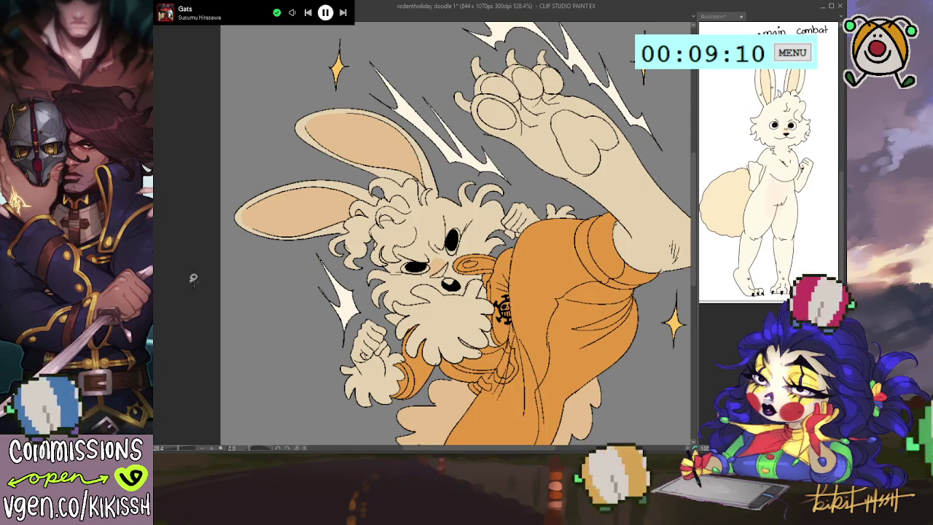
pyautogui.moveTo(456, 96); pyautogui.dragTo(471, 110)
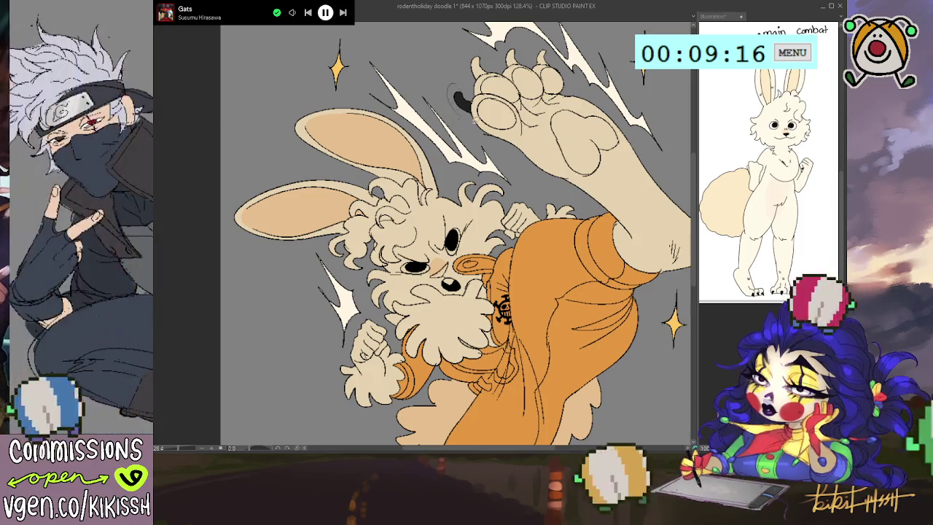
pyautogui.moveTo(484, 75)
pyautogui.mouseDown()
pyautogui.moveTo(474, 57)
pyautogui.moveTo(537, 52)
pyautogui.mouseUp()
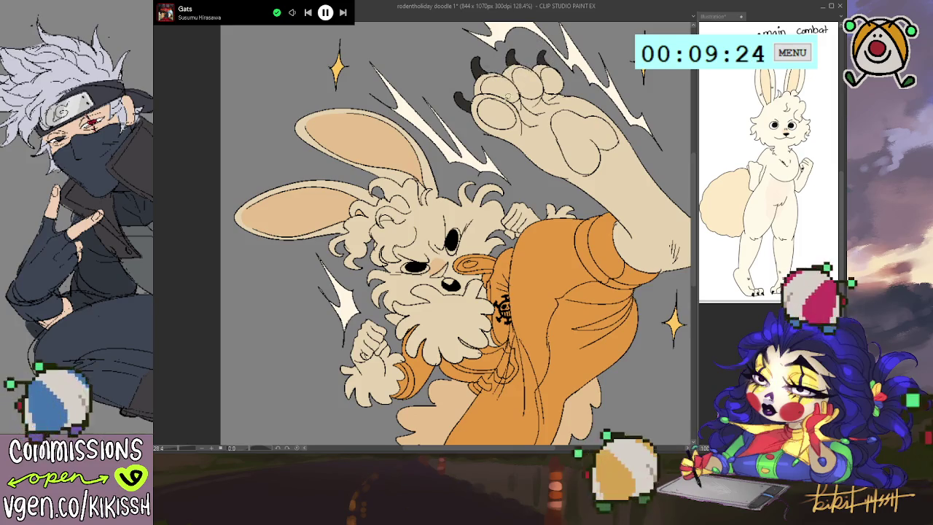
pyautogui.moveTo(490, 128); pyautogui.dragTo(509, 134)
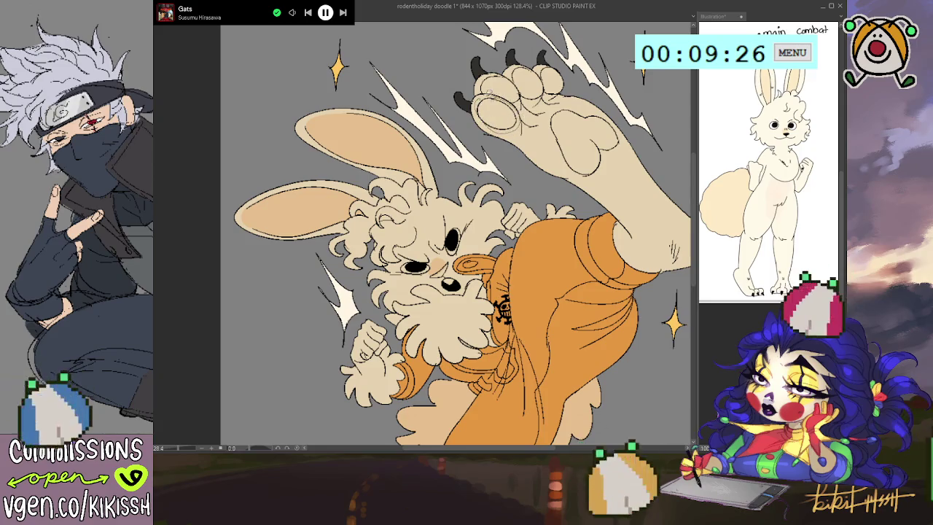
# Step: Fill the toe beans and the large sole pad dark grey
pyautogui.click(496, 113)
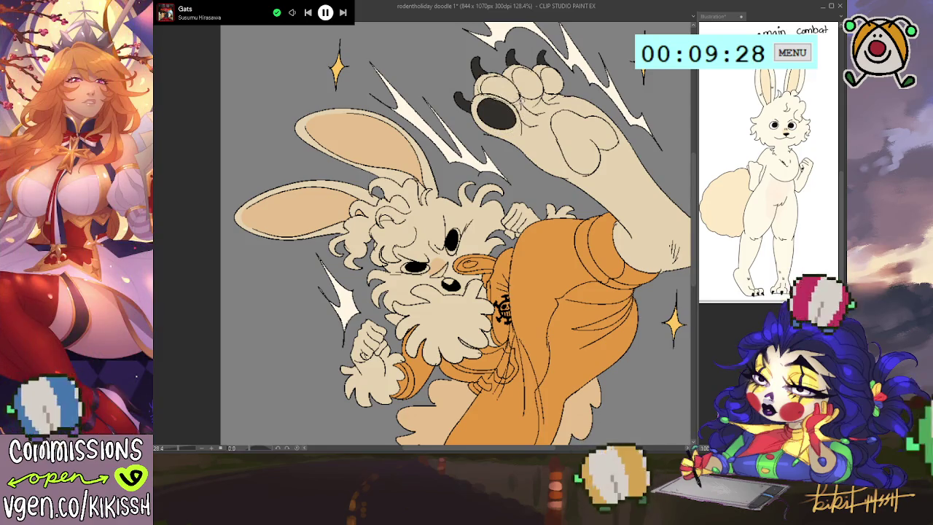
pyautogui.moveTo(487, 81)
pyautogui.mouseDown()
pyautogui.moveTo(518, 93)
pyautogui.moveTo(519, 66)
pyautogui.moveTo(545, 74)
pyautogui.mouseUp()
pyautogui.moveTo(552, 129); pyautogui.dragTo(563, 162)
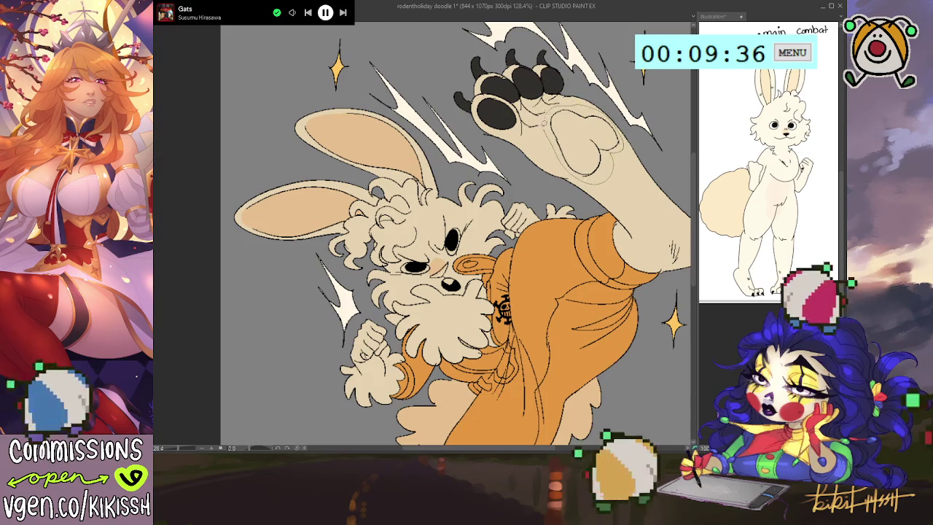
pyautogui.click(580, 135)
pyautogui.moveTo(595, 190); pyautogui.dragTo(591, 174)
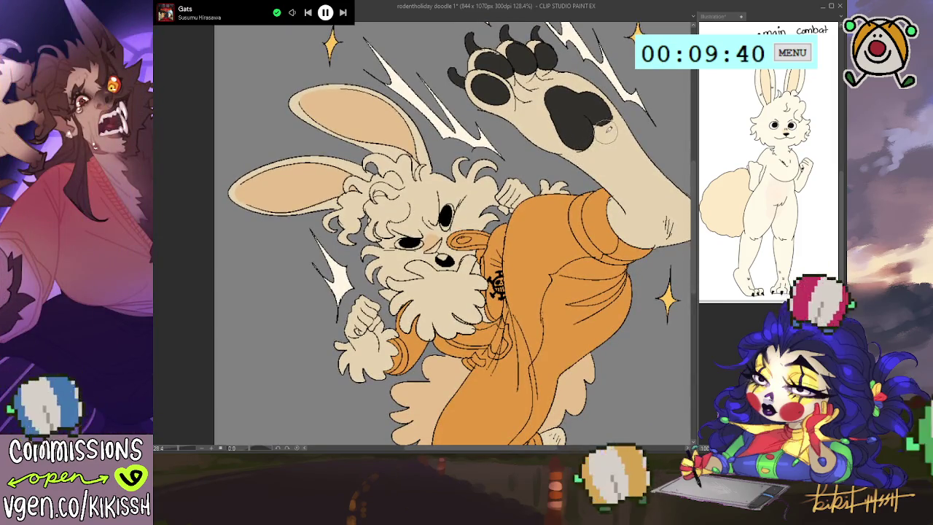
pyautogui.moveTo(576, 145); pyautogui.dragTo(577, 122)
pyautogui.moveTo(589, 181)
pyautogui.mouseDown()
pyautogui.moveTo(572, 144)
pyautogui.moveTo(574, 153)
pyautogui.moveTo(607, 143)
pyautogui.mouseUp()
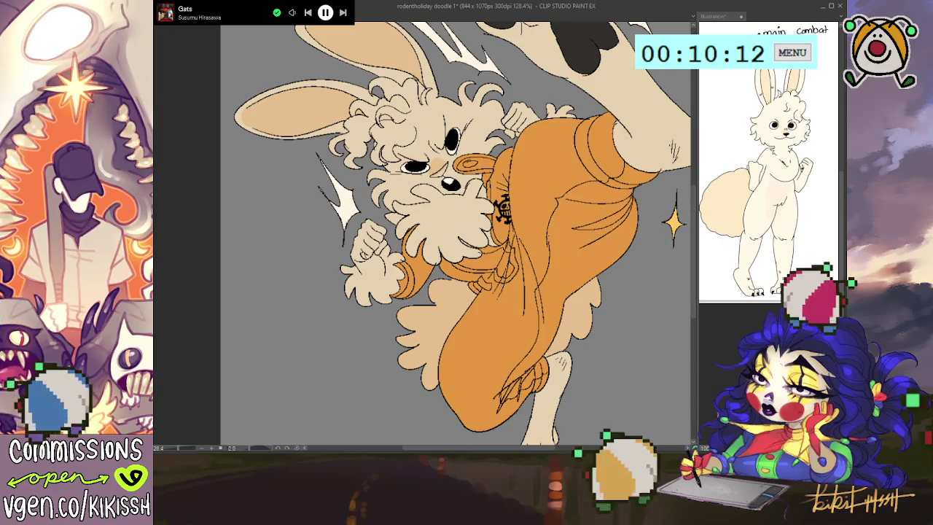
# Step: Brush over the pink blush on the bunny's cheek beside its nose
pyautogui.moveTo(446, 168); pyautogui.dragTo(427, 175)
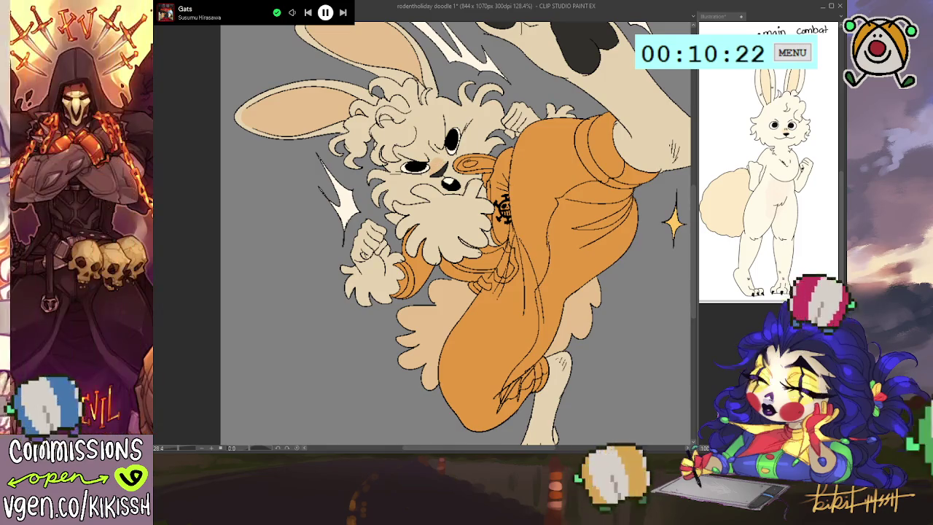
pyautogui.moveTo(616, 306); pyautogui.dragTo(611, 304)
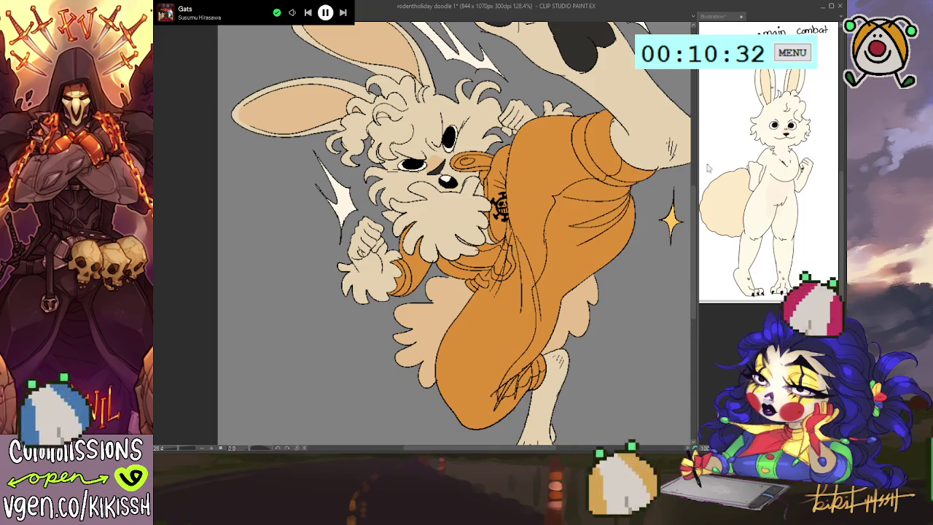
pyautogui.scroll(-2, 581, 211)
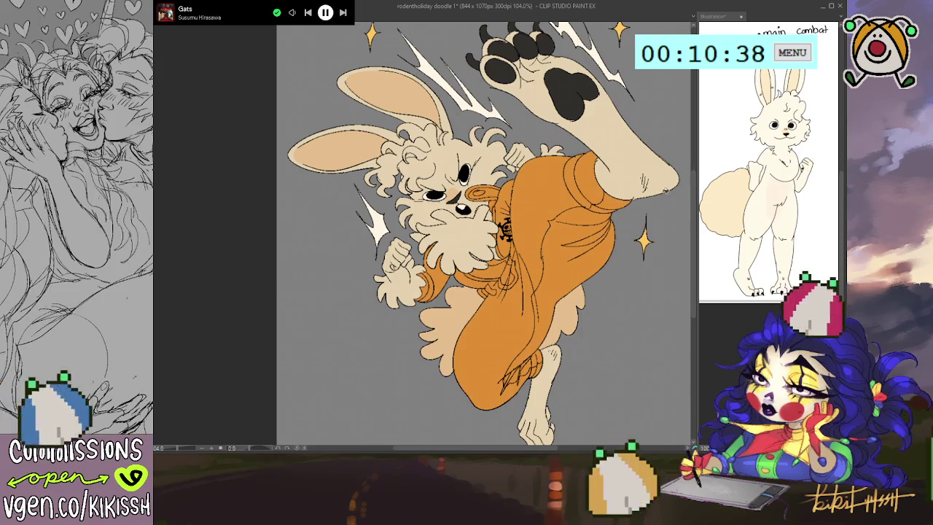
pyautogui.moveTo(509, 219); pyautogui.dragTo(513, 217)
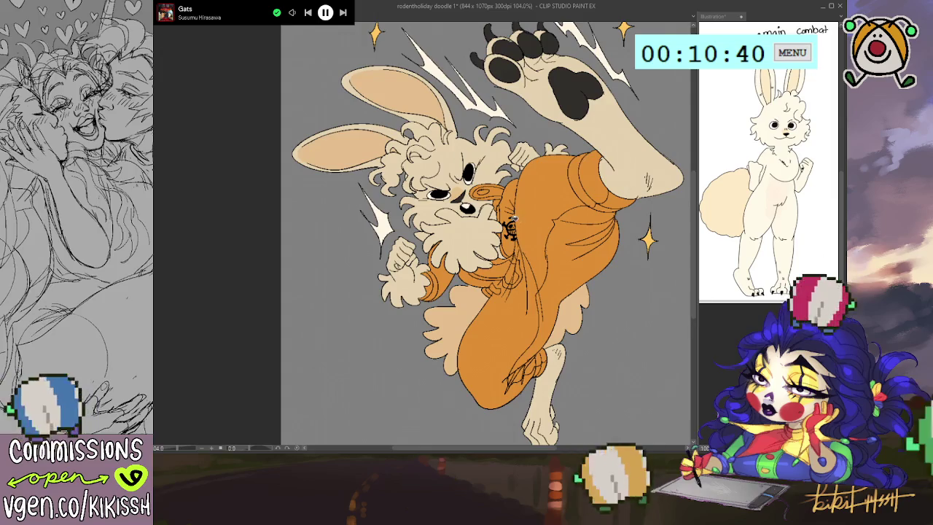
# Step: Zoom in and out on the canvas to check the touched-up blush
pyautogui.scroll(2, 512, 217)
pyautogui.scroll(2, 512, 217)
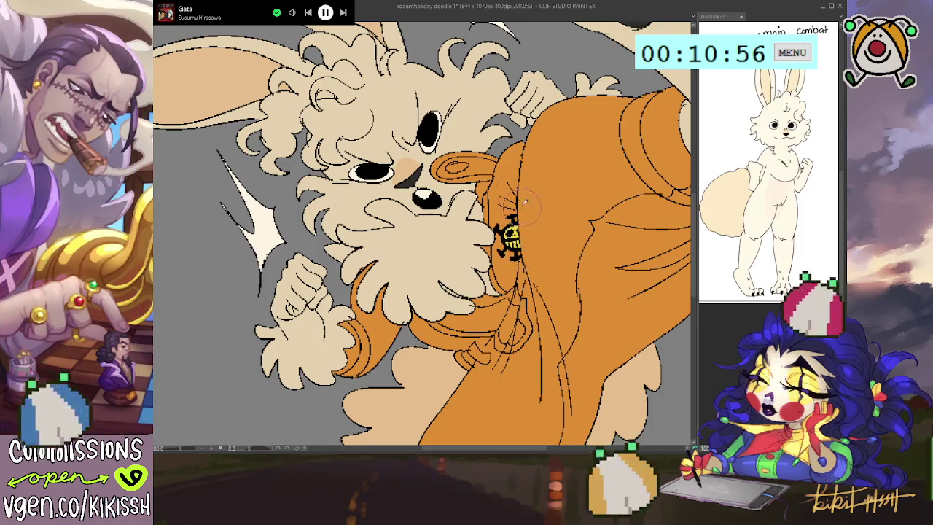
pyautogui.scroll(-1, 526, 203)
pyautogui.scroll(-1, 540, 200)
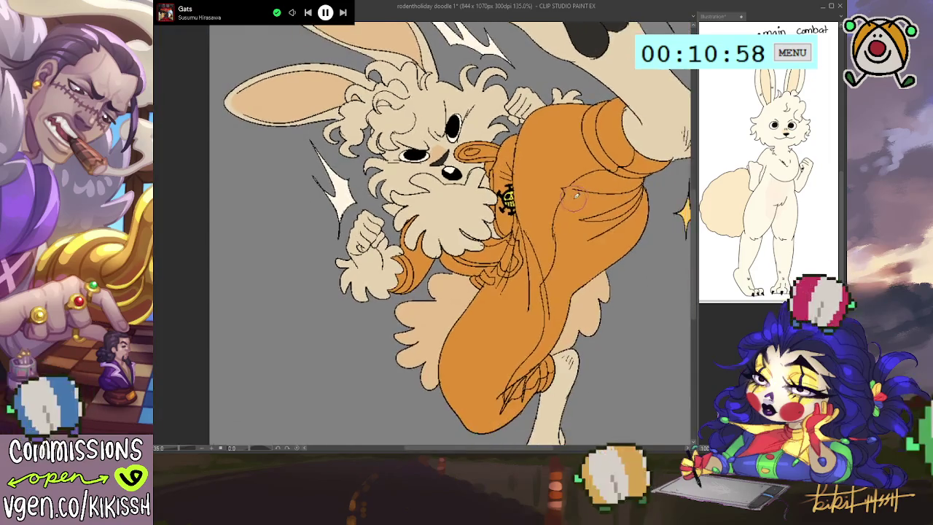
pyautogui.scroll(-1, 576, 196)
pyautogui.scroll(-1, 587, 219)
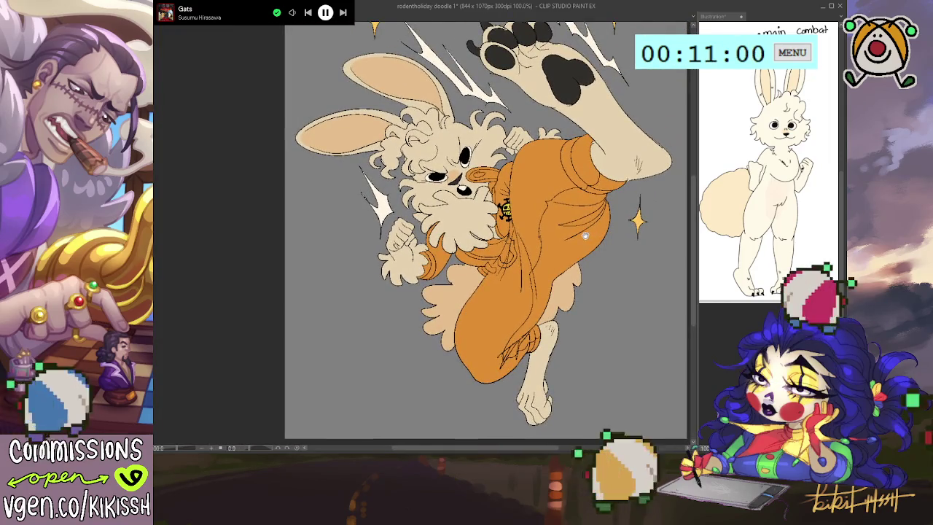
pyautogui.scroll(1, 585, 236)
pyautogui.scroll(1, 543, 151)
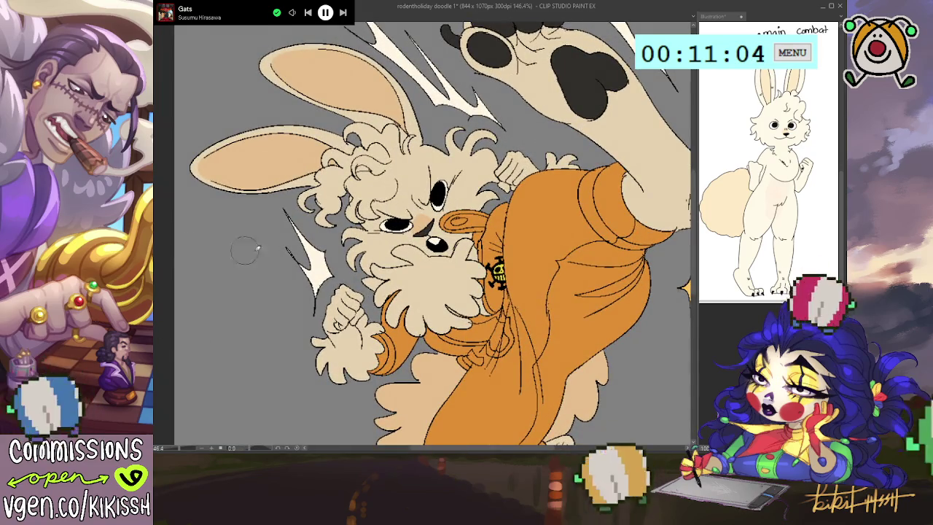
pyautogui.scroll(2, 245, 249)
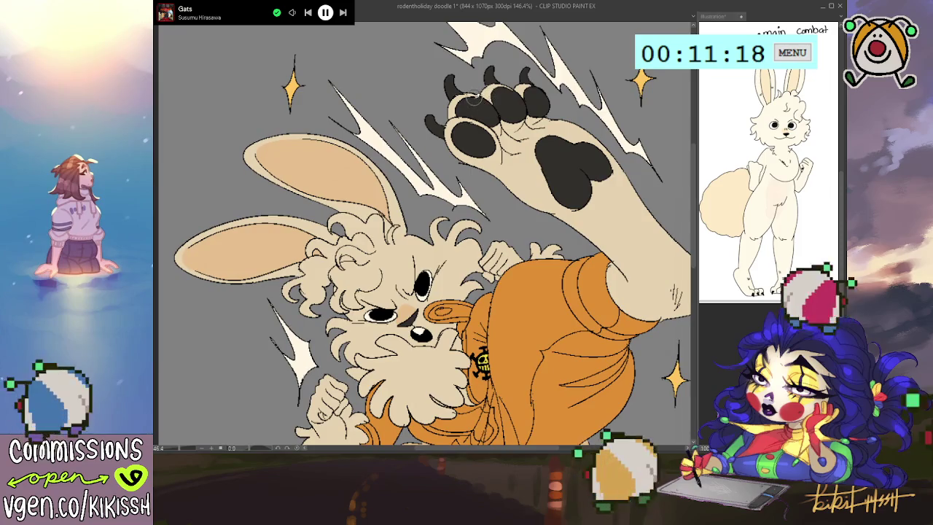
pyautogui.moveTo(559, 93)
pyautogui.mouseDown()
pyautogui.moveTo(587, 70)
pyautogui.moveTo(599, 144)
pyautogui.mouseUp()
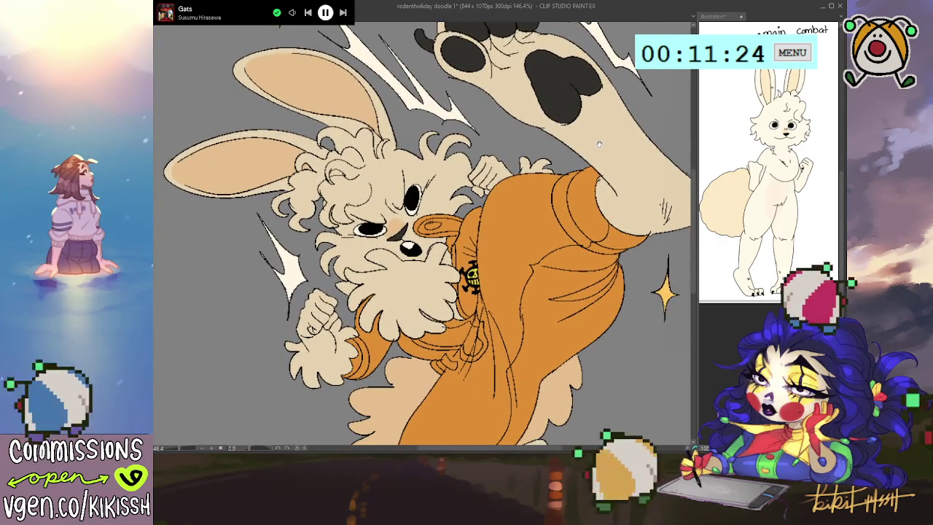
pyautogui.moveTo(599, 144)
pyautogui.mouseDown()
pyautogui.moveTo(605, 124)
pyautogui.moveTo(611, 171)
pyautogui.mouseUp()
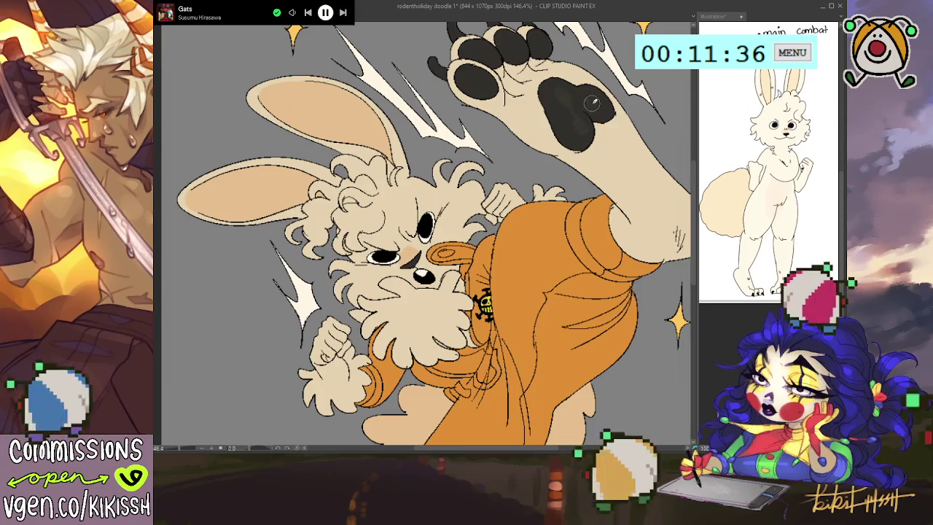
pyautogui.moveTo(592, 103); pyautogui.dragTo(608, 137)
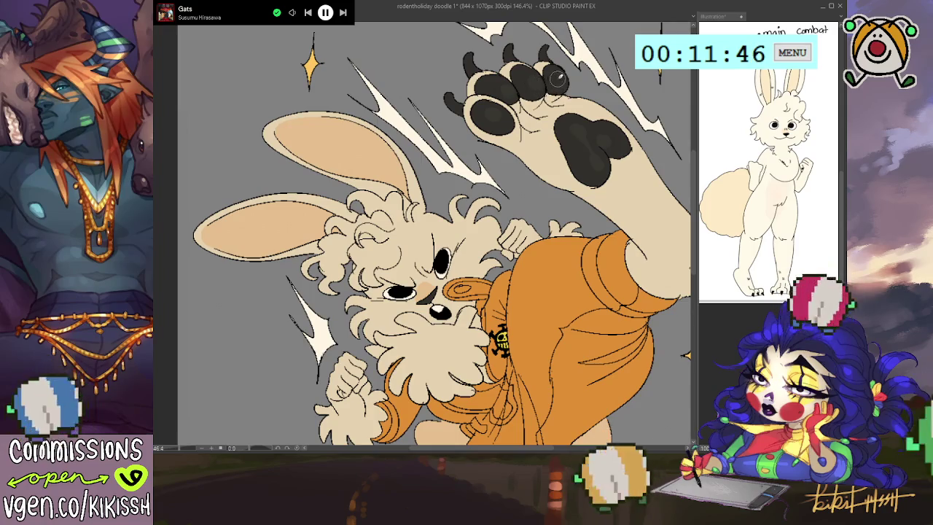
pyautogui.scroll(1, 602, 217)
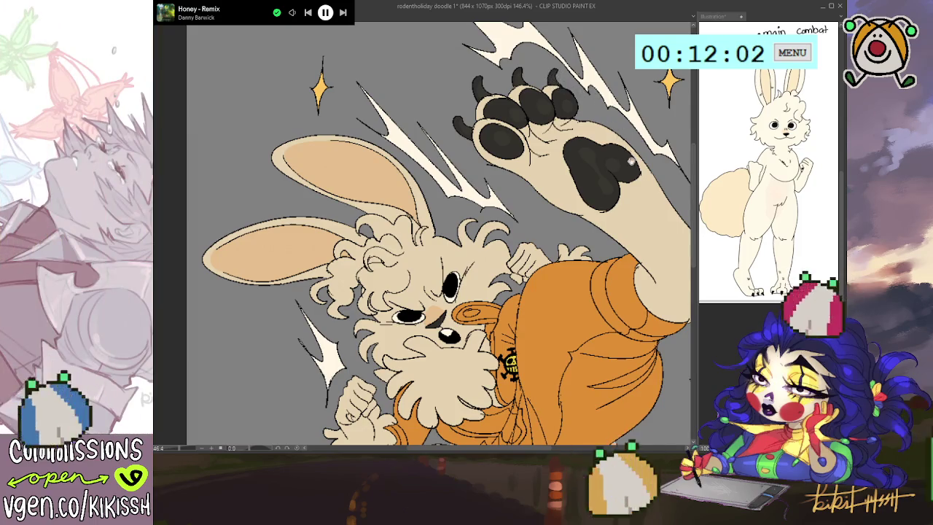
pyautogui.scroll(-2, 590, 167)
pyautogui.scroll(-2, 547, 175)
pyautogui.scroll(-2, 503, 182)
pyautogui.scroll(-1, 455, 191)
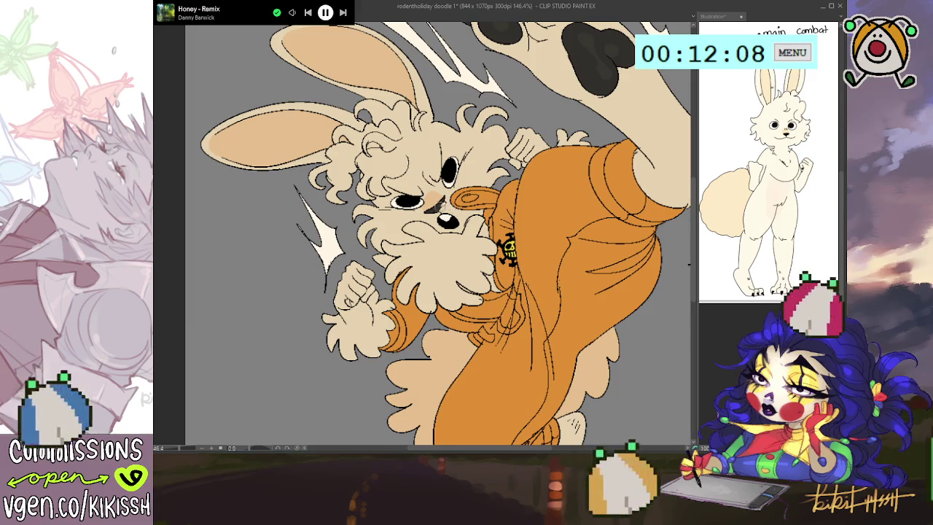
pyautogui.scroll(3, 438, 255)
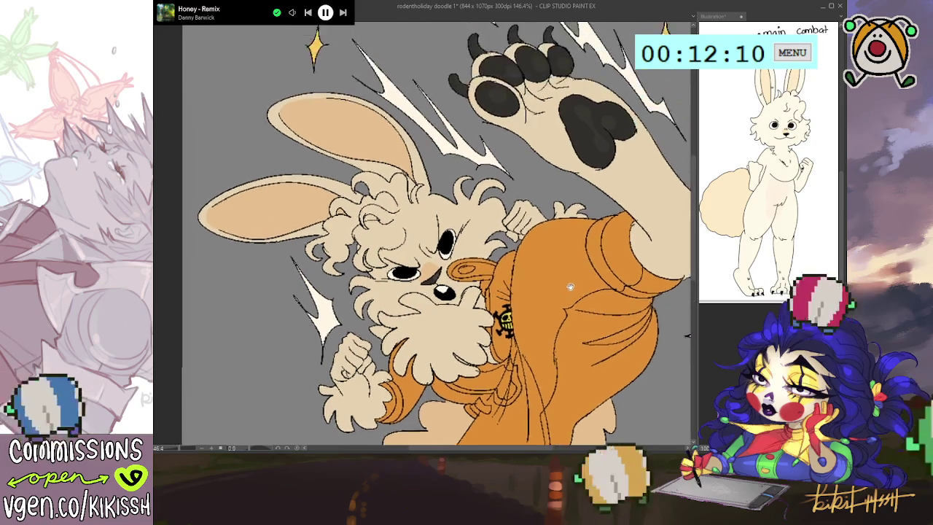
pyautogui.moveTo(505, 123)
pyautogui.mouseDown()
pyautogui.moveTo(601, 136)
pyautogui.moveTo(589, 184)
pyautogui.mouseUp()
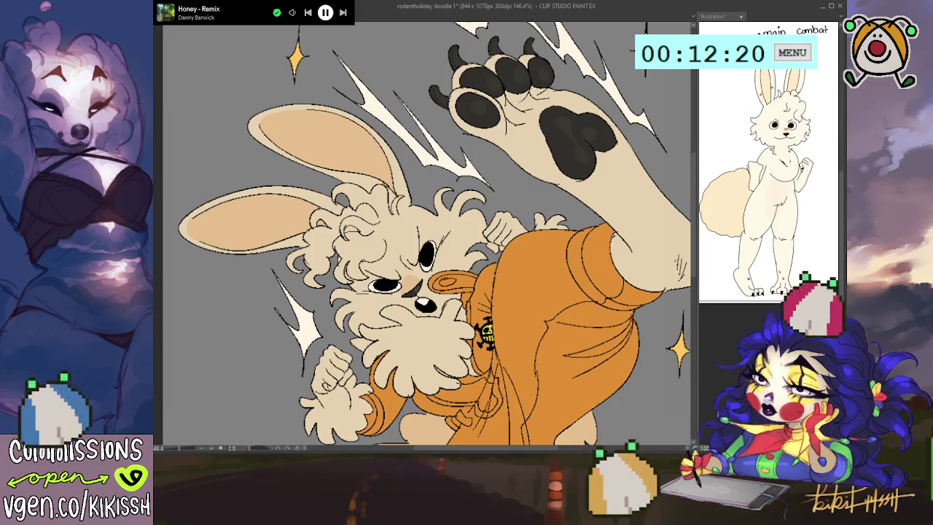
pyautogui.hotkey('ctrl', 'z')
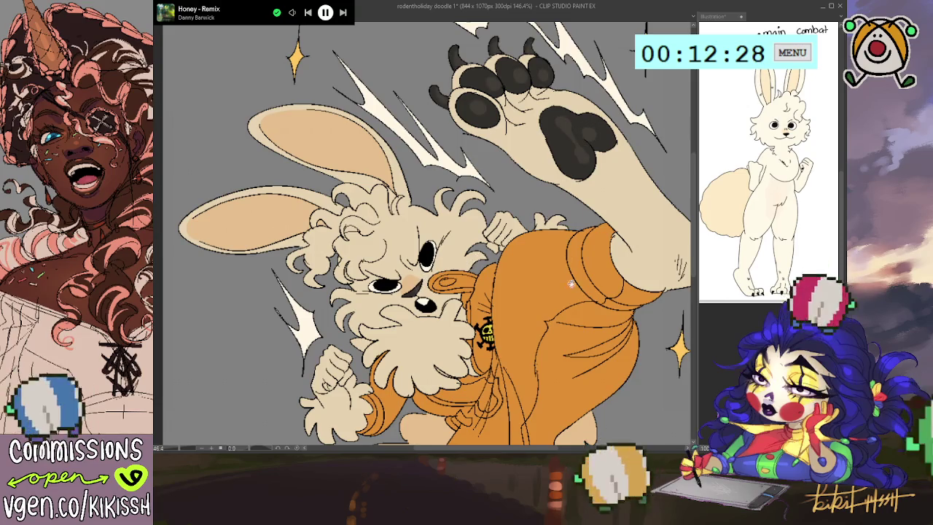
pyautogui.moveTo(663, 281); pyautogui.dragTo(659, 271)
pyautogui.scroll(-3, 655, 266)
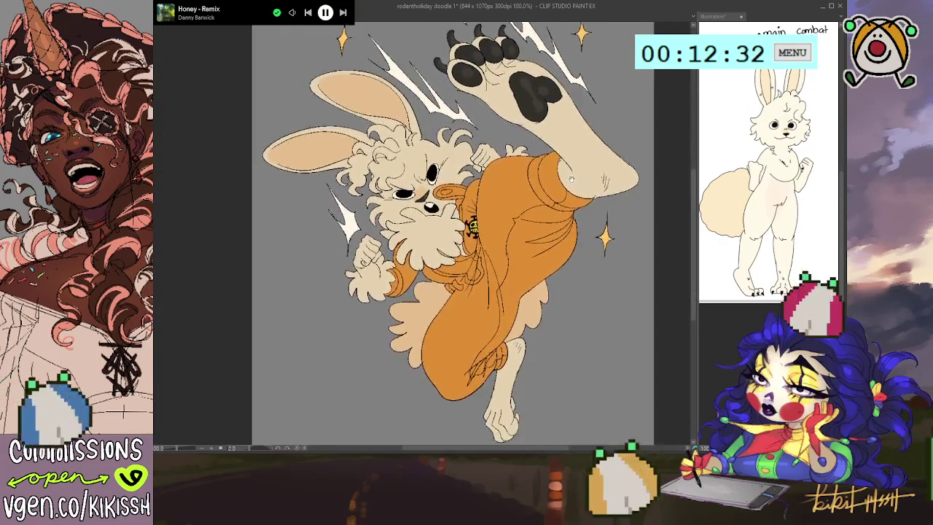
pyautogui.scroll(3, 521, 285)
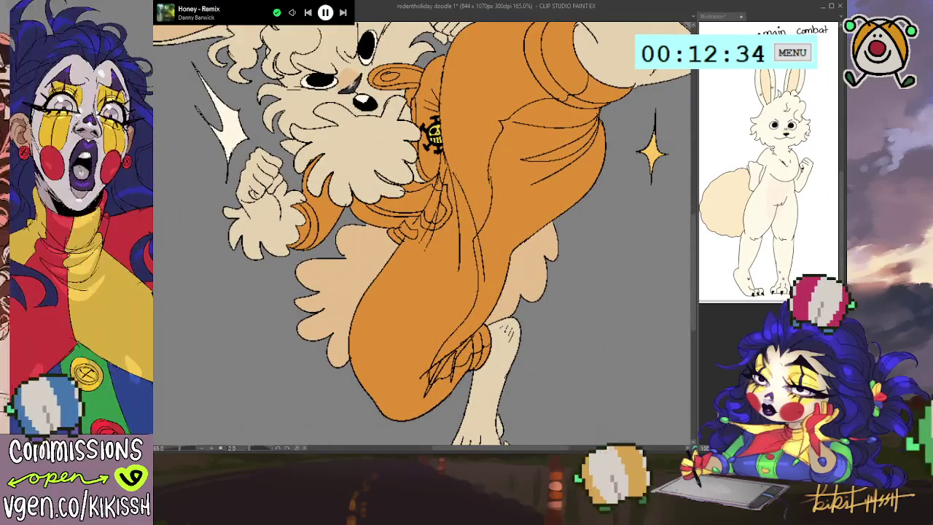
pyautogui.scroll(-3, 559, 247)
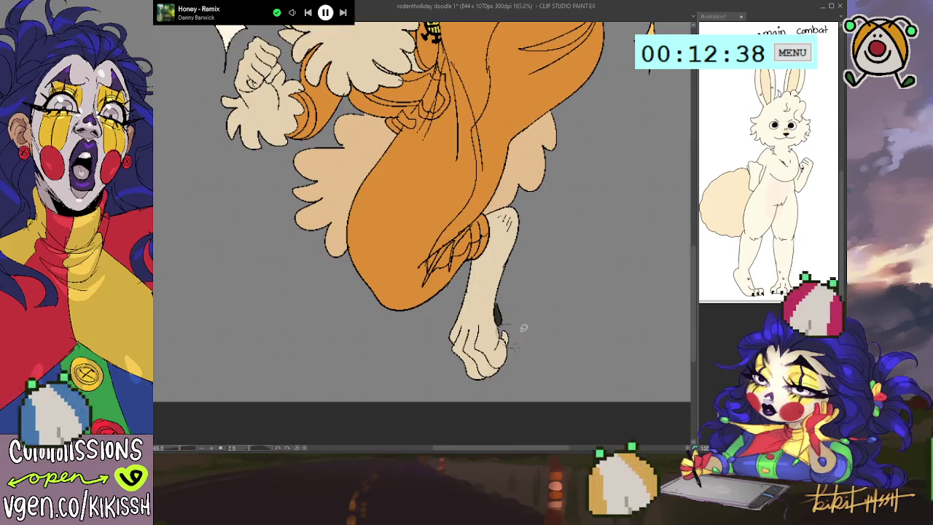
pyautogui.moveTo(501, 152); pyautogui.dragTo(547, 391)
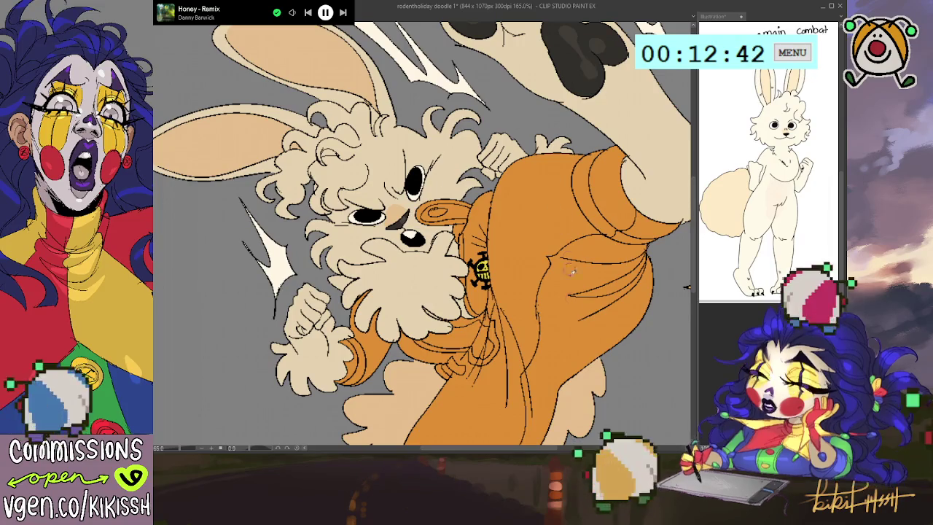
pyautogui.scroll(-1, 591, 182)
pyautogui.scroll(-4, 580, 289)
pyautogui.scroll(-1, 578, 289)
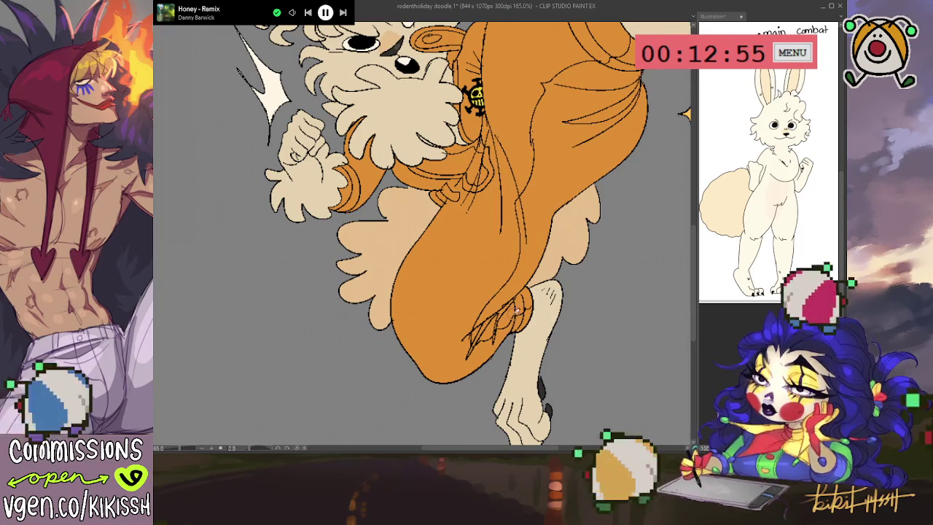
pyautogui.scroll(-2, 562, 297)
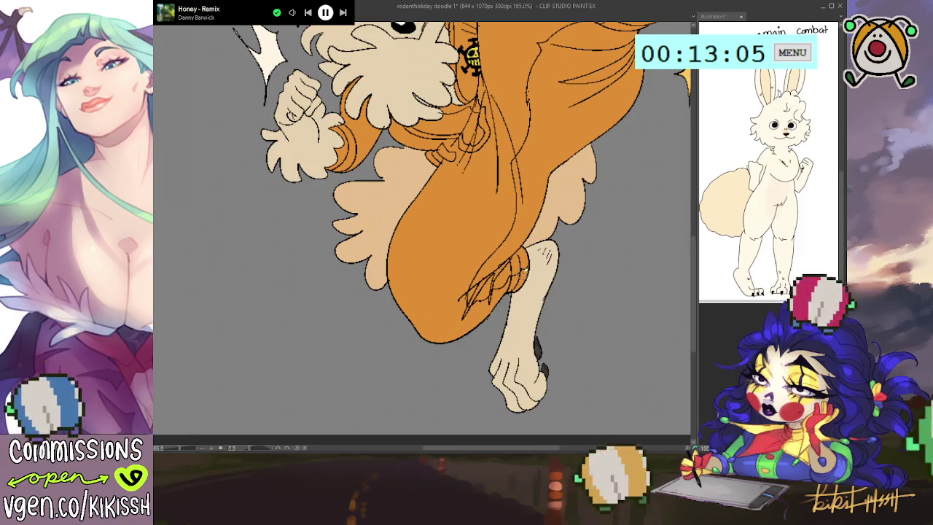
pyautogui.moveTo(161, 391); pyautogui.dragTo(175, 380)
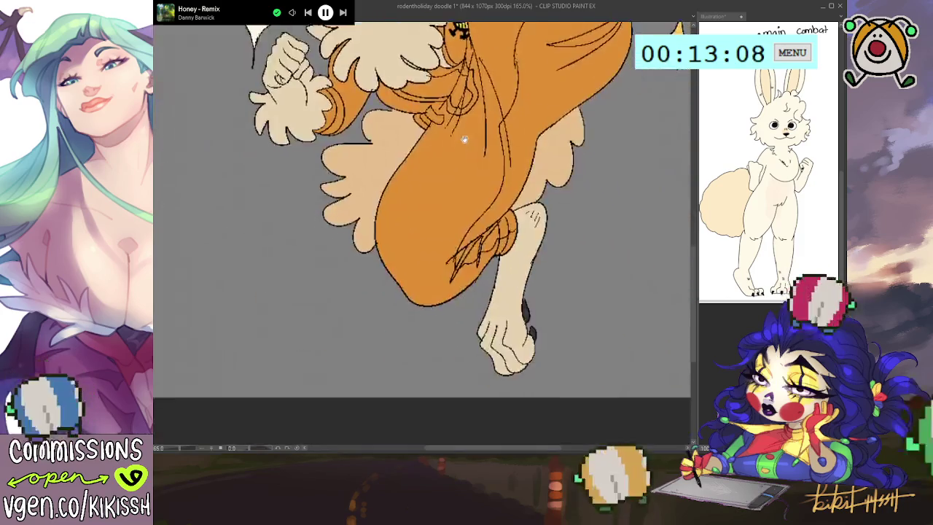
pyautogui.moveTo(548, 327); pyautogui.dragTo(512, 264)
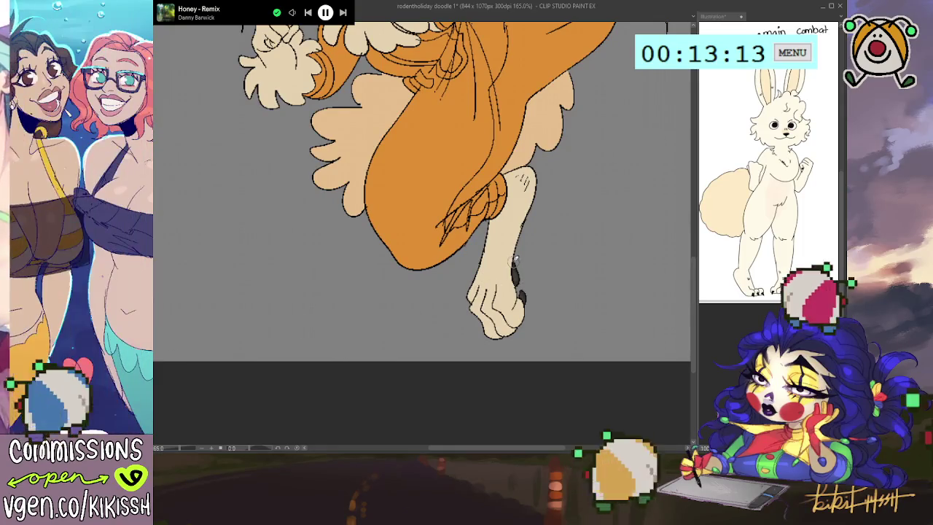
pyautogui.scroll(2, 540, 253)
pyautogui.scroll(2, 539, 252)
pyautogui.scroll(2, 547, 287)
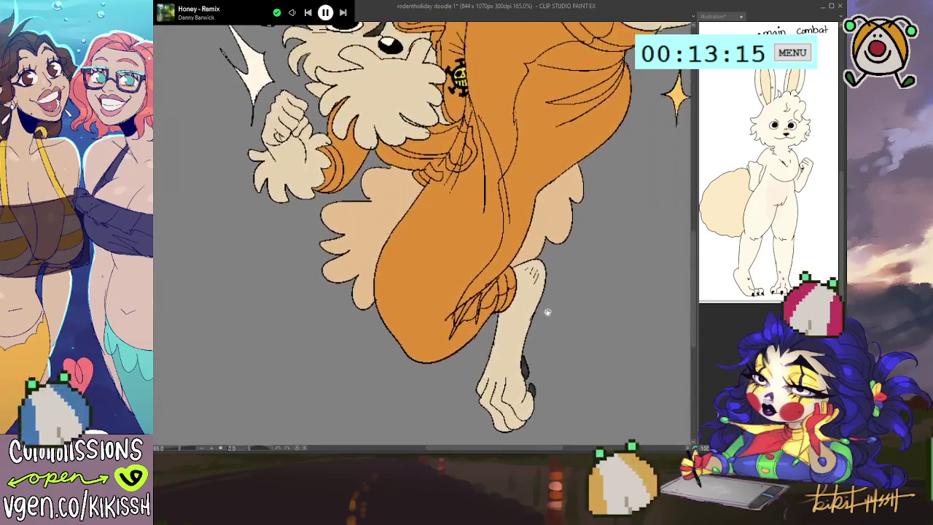
pyautogui.scroll(3, 546, 312)
pyautogui.scroll(2, 510, 299)
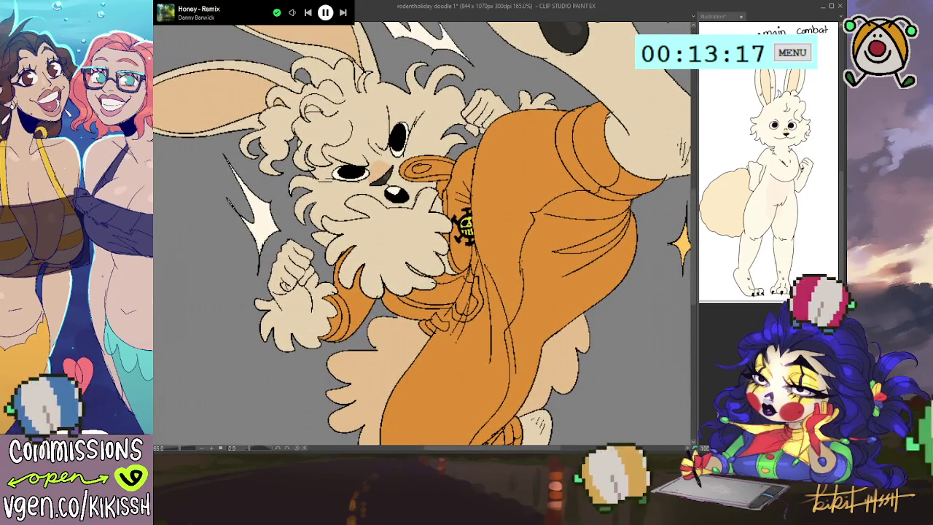
# Step: Select the bunny's curly fur area with the auto-select tool, centred on its face
pyautogui.hscroll(-1, 421, 236)
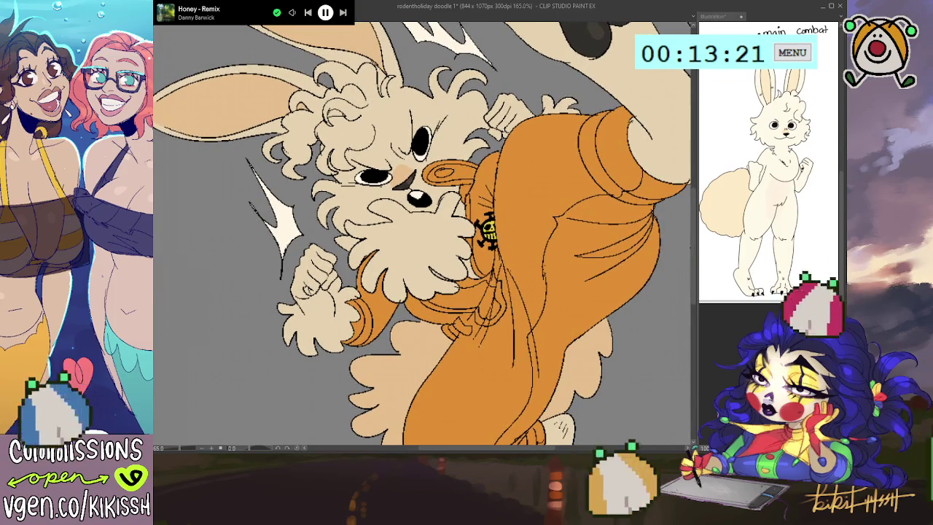
pyautogui.click(343, 124)
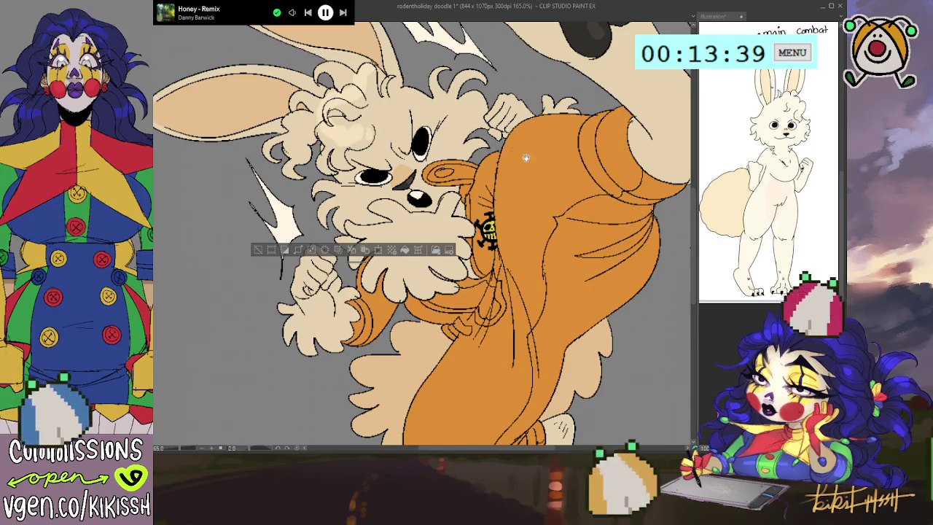
pyautogui.moveTo(525, 157); pyautogui.dragTo(546, 195)
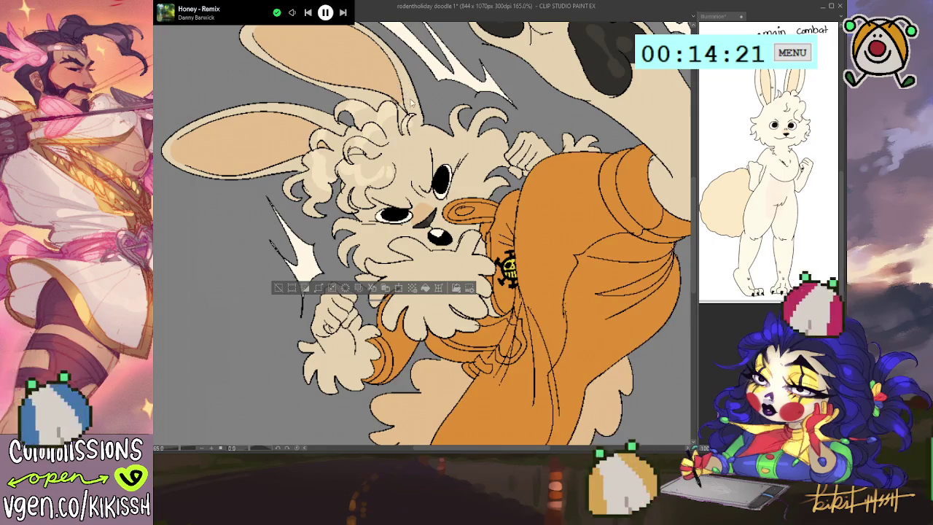
# Step: Toggle the fur selection off and back on, keeping the selection around the hair and face
pyautogui.scroll(-2, 487, 145)
pyautogui.scroll(1, 487, 153)
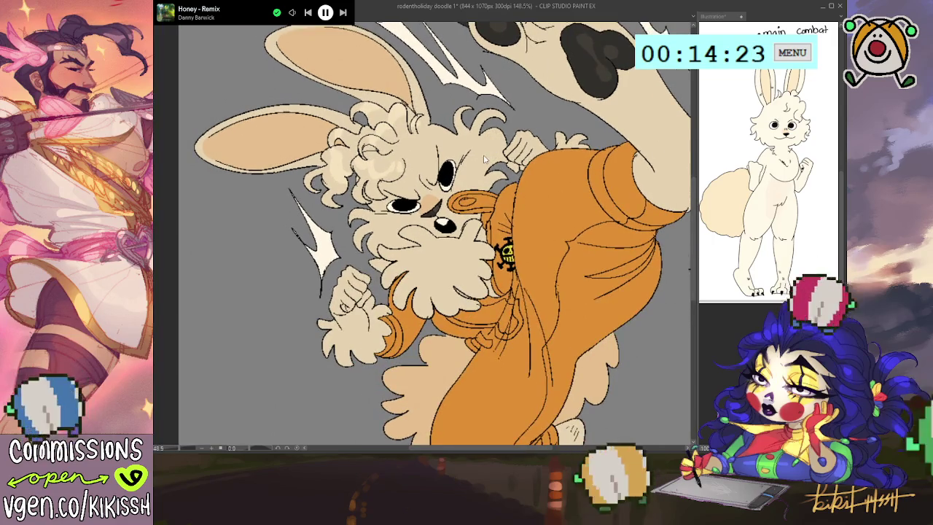
pyautogui.hotkey('ctrl', 'd')
pyautogui.hotkey('ctrl', 'z')
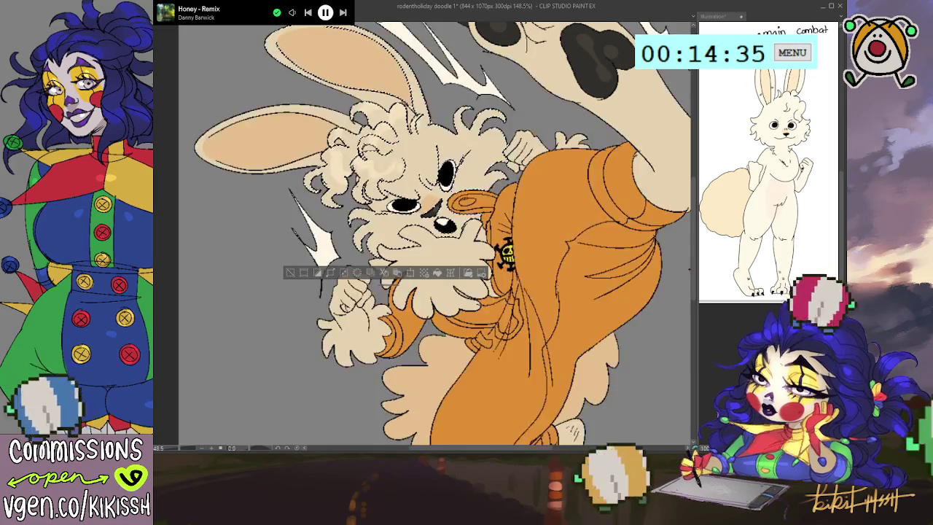
pyautogui.hotkey('ctrl', 'd')
pyautogui.hotkey('ctrl', 'z')
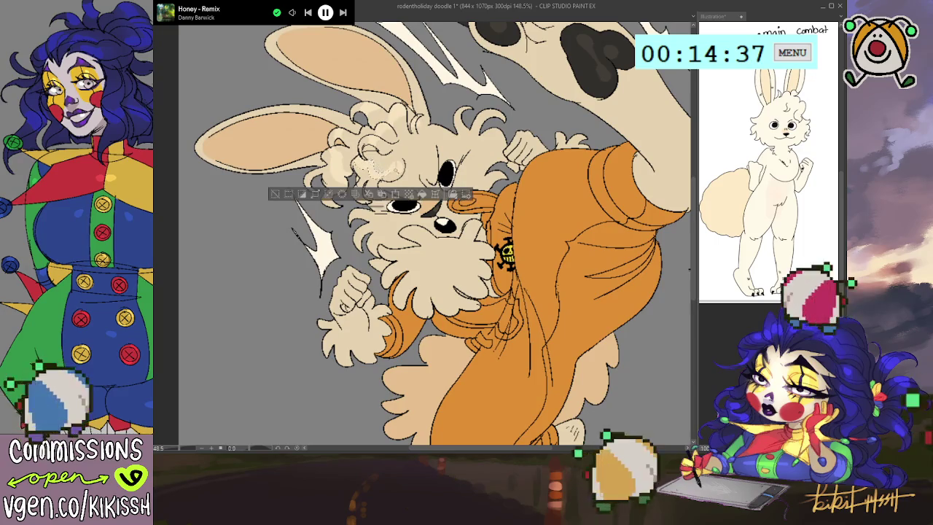
pyautogui.hotkey('ctrl', 'd')
pyautogui.hotkey('ctrl', 'z')
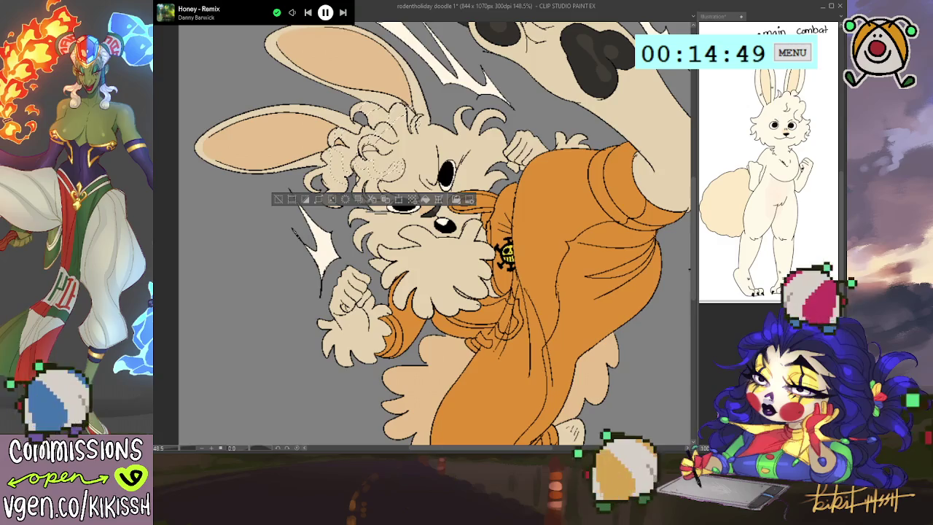
# Step: Undo an accidental flat beige fill, restoring the orange, peach and black flats
pyautogui.hotkey('alt', 'BackSpace')
pyautogui.hotkey('ctrl', 'd')
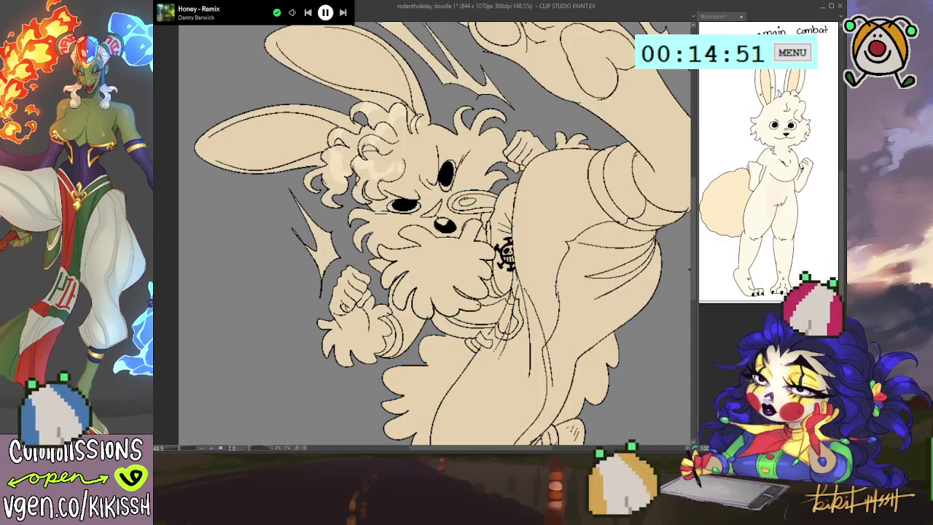
pyautogui.hotkey('ctrl', 'z')
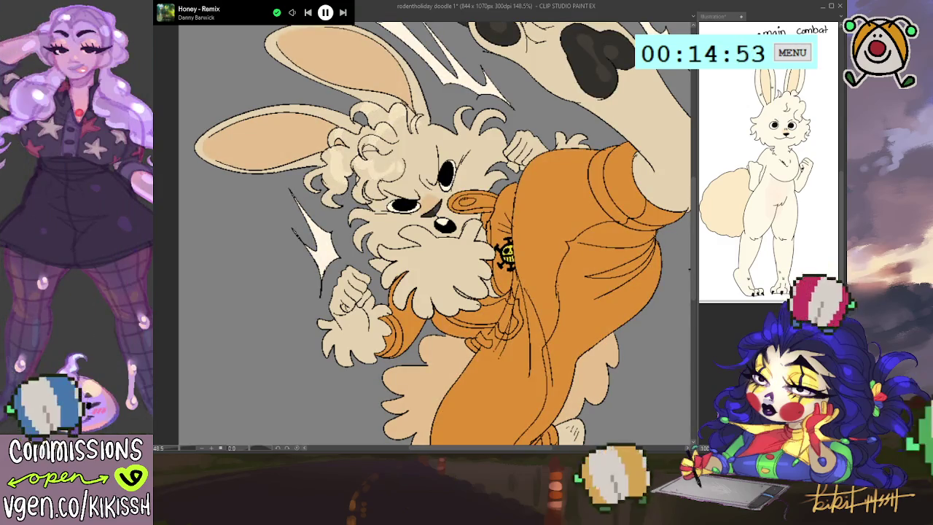
pyautogui.moveTo(521, 291); pyautogui.dragTo(533, 299)
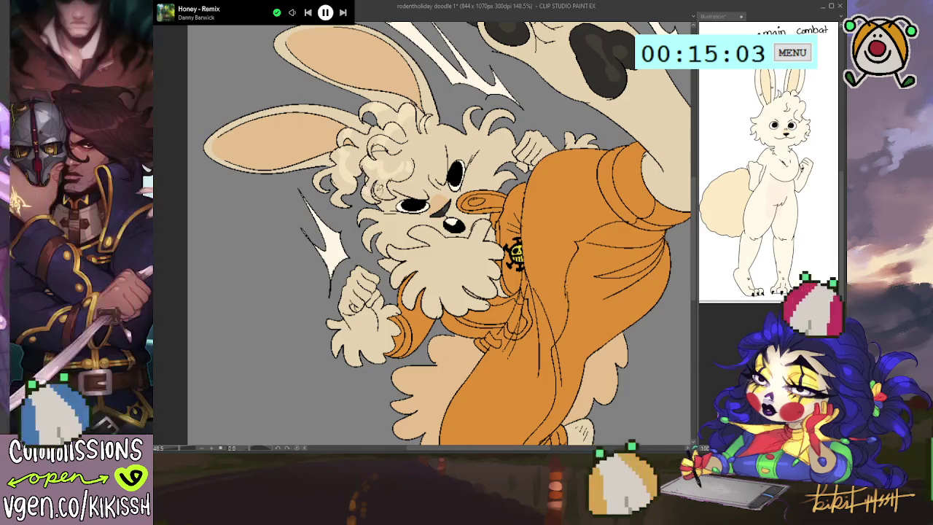
# Step: Brush darker cream shading over the face fur, moving between the face and chest fluff
pyautogui.moveTo(448, 168); pyautogui.dragTo(455, 176)
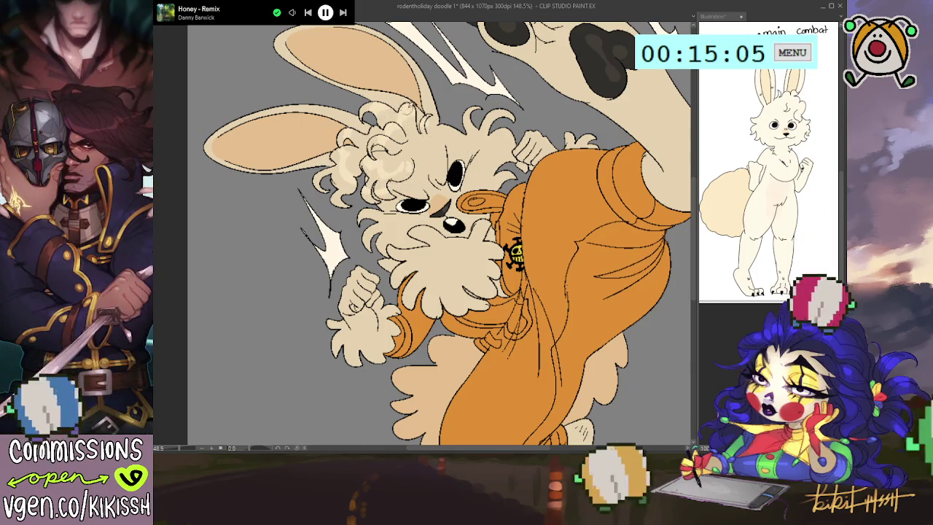
pyautogui.moveTo(488, 124); pyautogui.dragTo(479, 83)
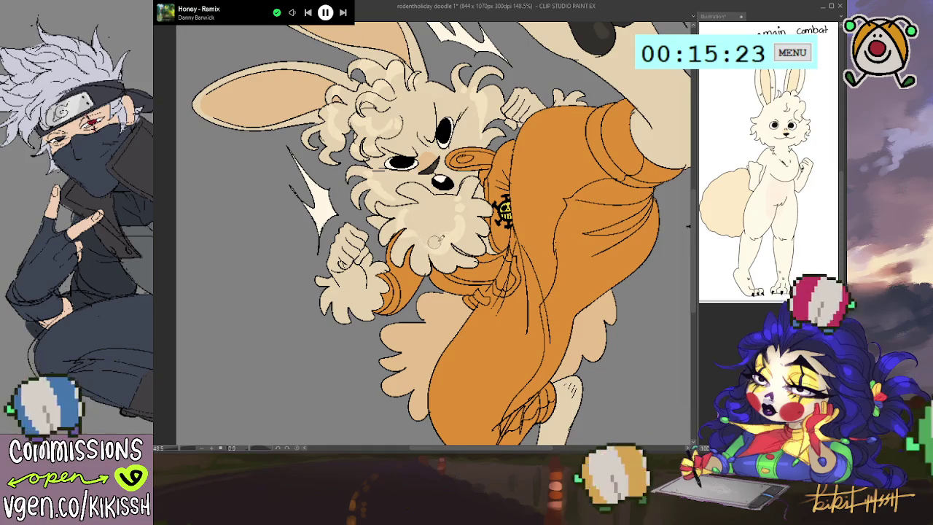
pyautogui.moveTo(509, 169); pyautogui.dragTo(517, 188)
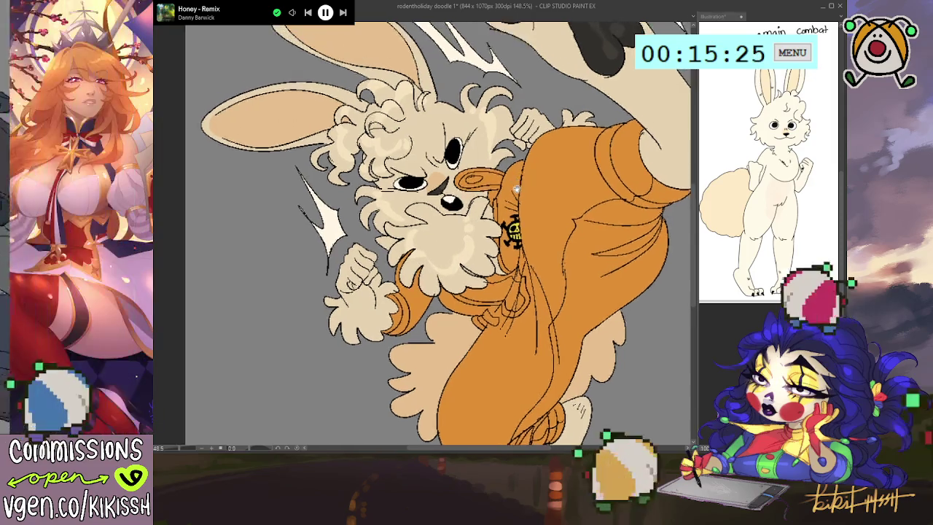
pyautogui.scroll(-1, 469, 239)
pyautogui.moveTo(470, 241); pyautogui.dragTo(485, 215)
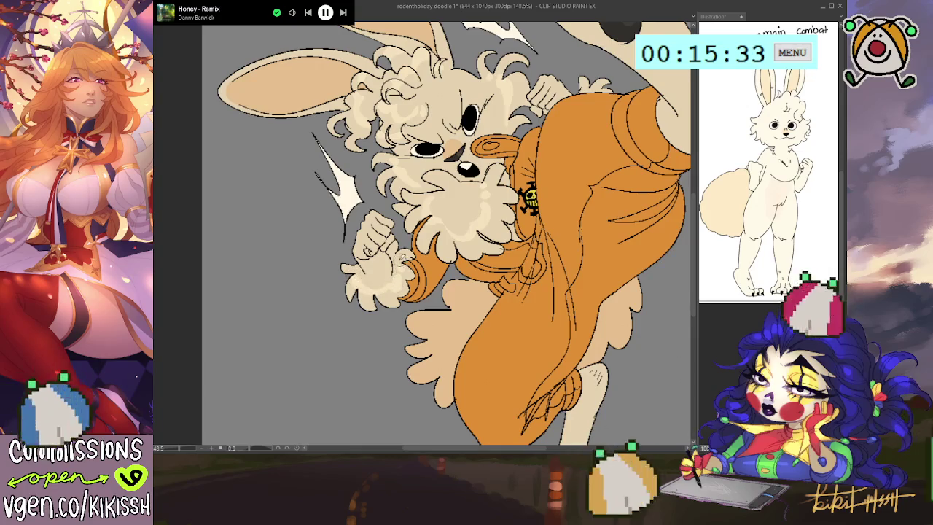
pyautogui.moveTo(400, 255); pyautogui.dragTo(390, 292)
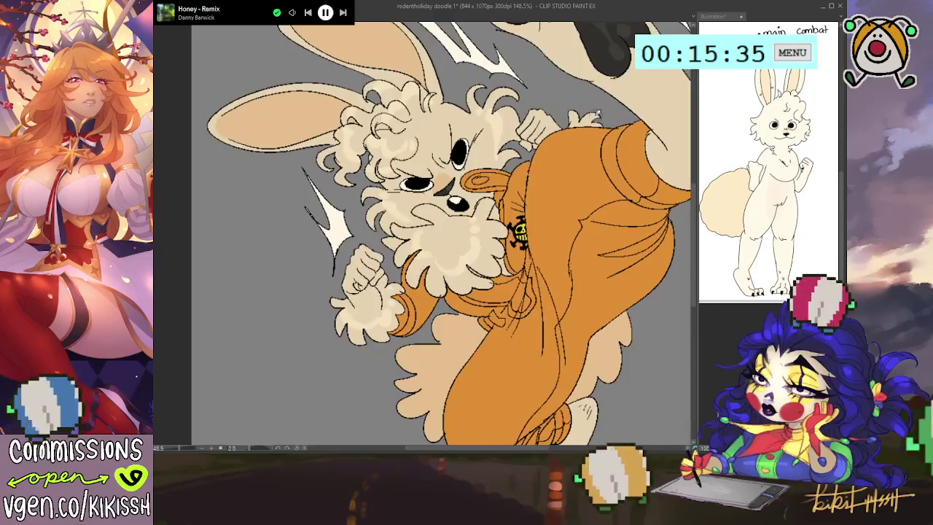
pyautogui.moveTo(608, 147); pyautogui.dragTo(595, 92)
pyautogui.moveTo(452, 284); pyautogui.dragTo(449, 308)
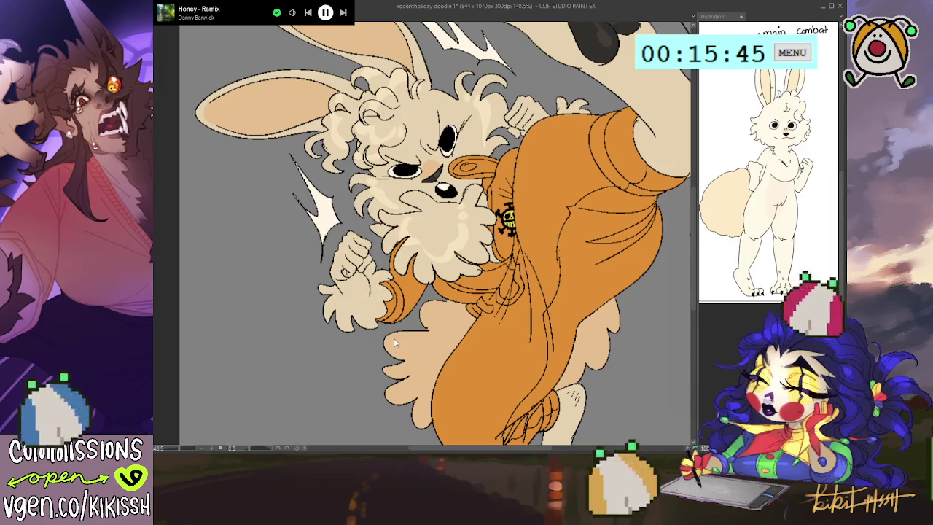
pyautogui.moveTo(384, 318); pyautogui.dragTo(395, 324)
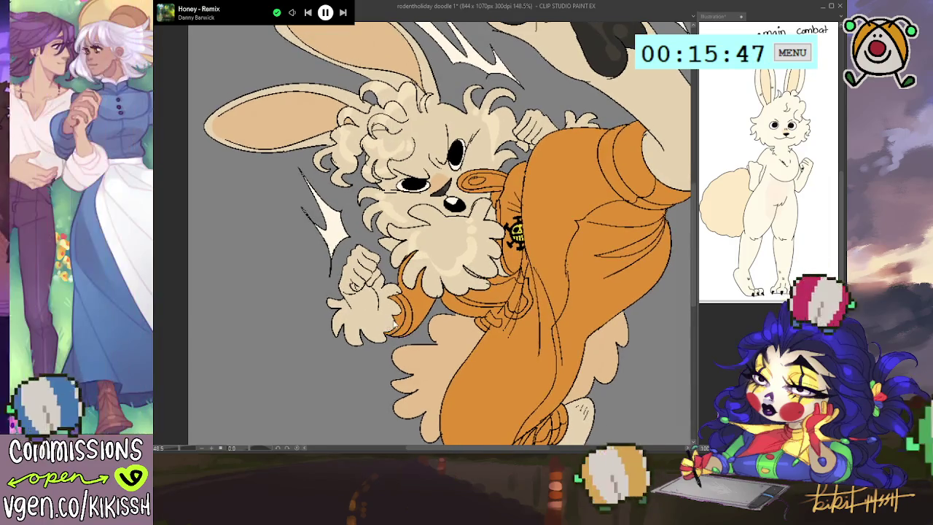
# Step: Replace the lighter patch on the chest fluff with a fainter lighter cream patch
pyautogui.hotkey('ctrl', 'z')
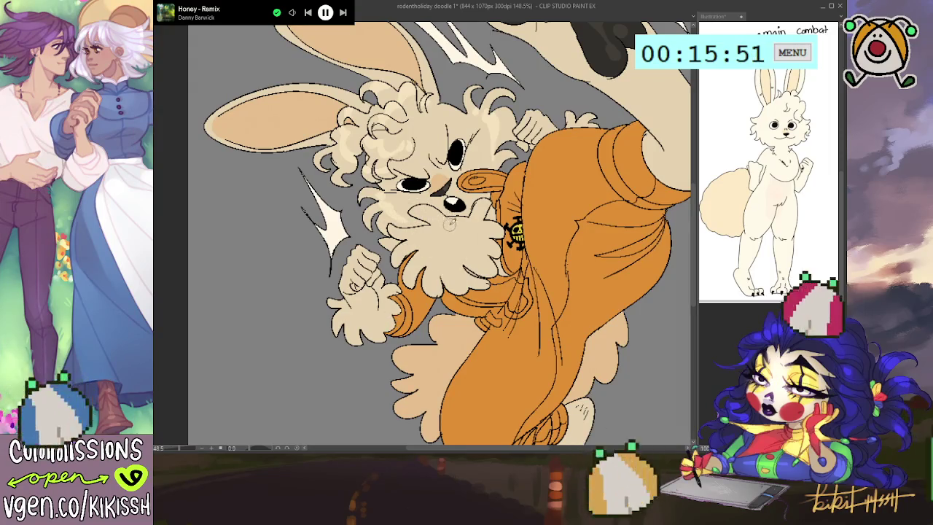
pyautogui.moveTo(449, 233); pyautogui.dragTo(459, 240)
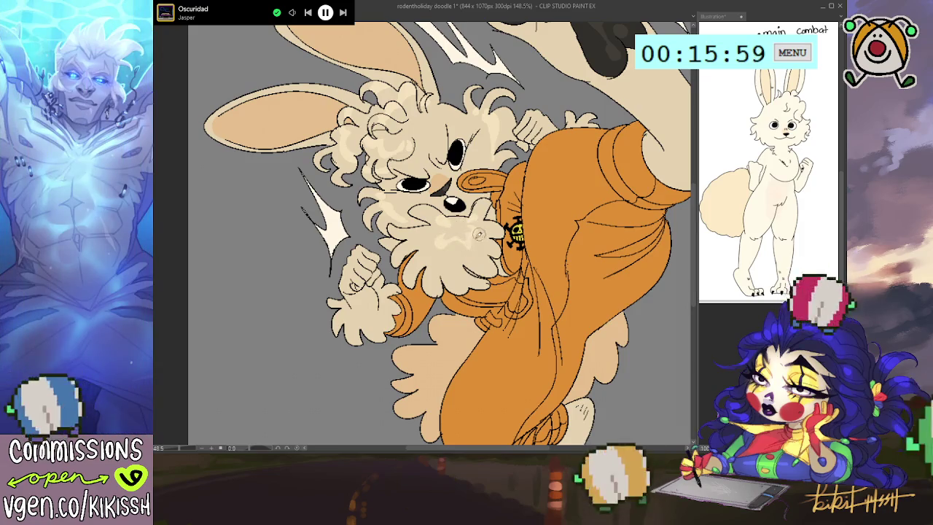
pyautogui.moveTo(552, 270)
pyautogui.mouseDown()
pyautogui.moveTo(560, 288)
pyautogui.moveTo(512, 267)
pyautogui.mouseUp()
pyautogui.scroll(-2, 558, 287)
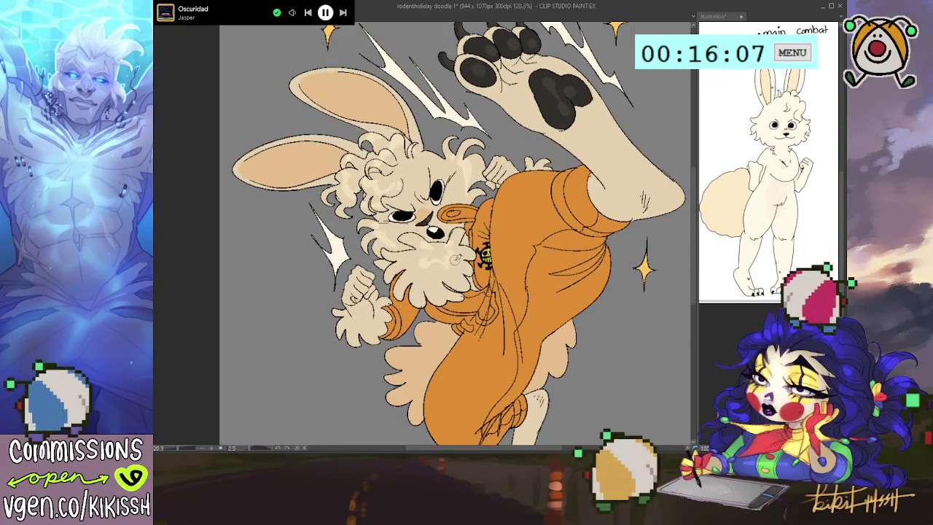
# Step: Ink small detail strokes on the bunny's raised fist, undoing the unwanted ones
pyautogui.moveTo(477, 268); pyautogui.dragTo(471, 222)
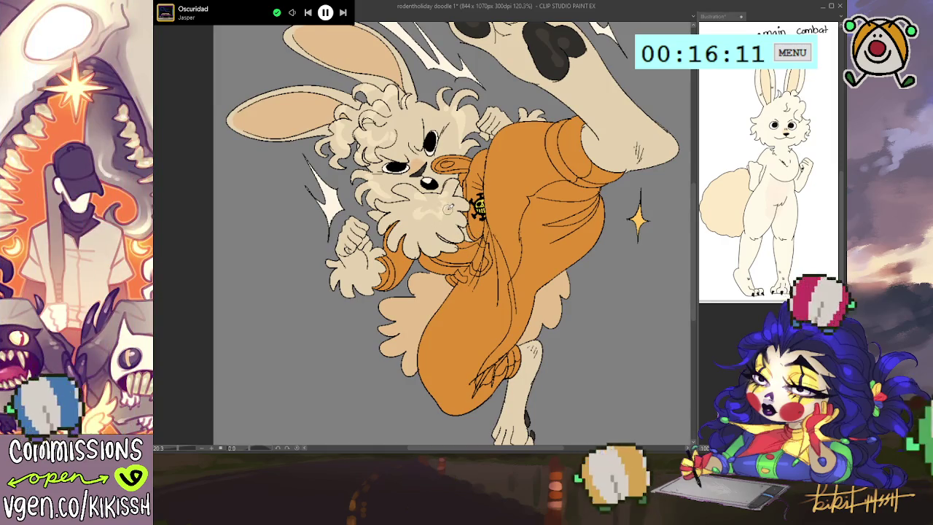
pyautogui.scroll(1, 448, 209)
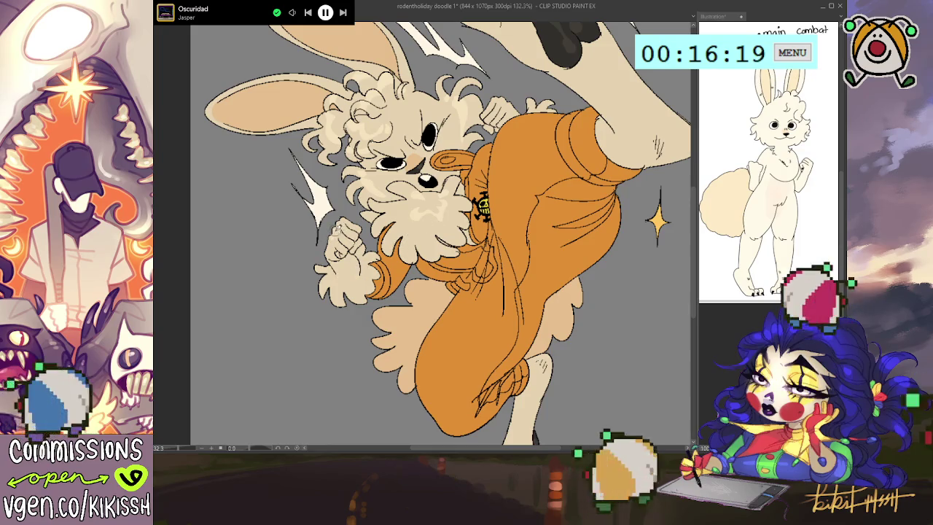
pyautogui.moveTo(347, 219); pyautogui.dragTo(327, 394)
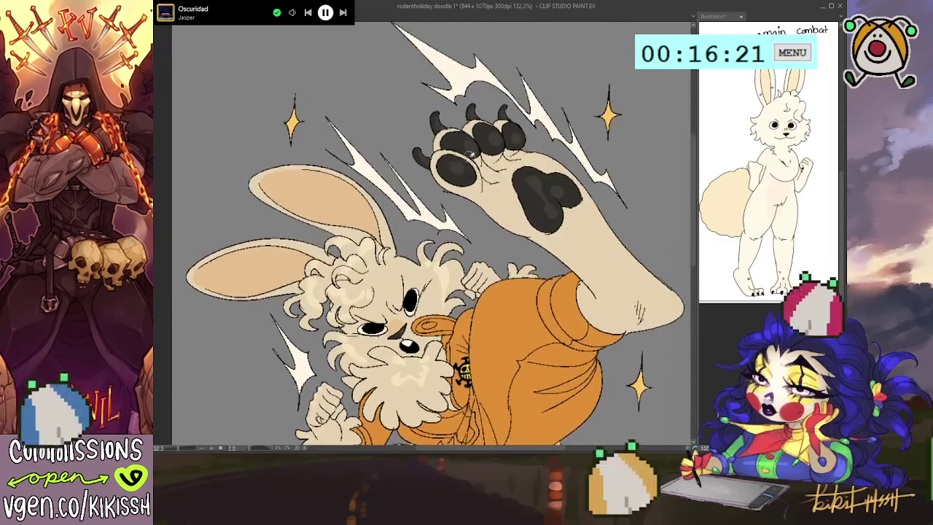
pyautogui.moveTo(469, 159); pyautogui.dragTo(456, 123)
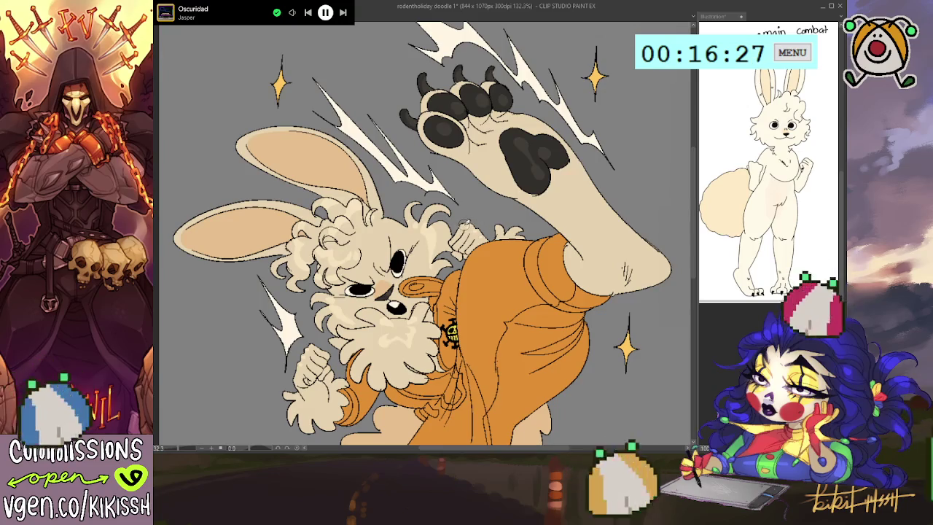
pyautogui.scroll(-1, 554, 218)
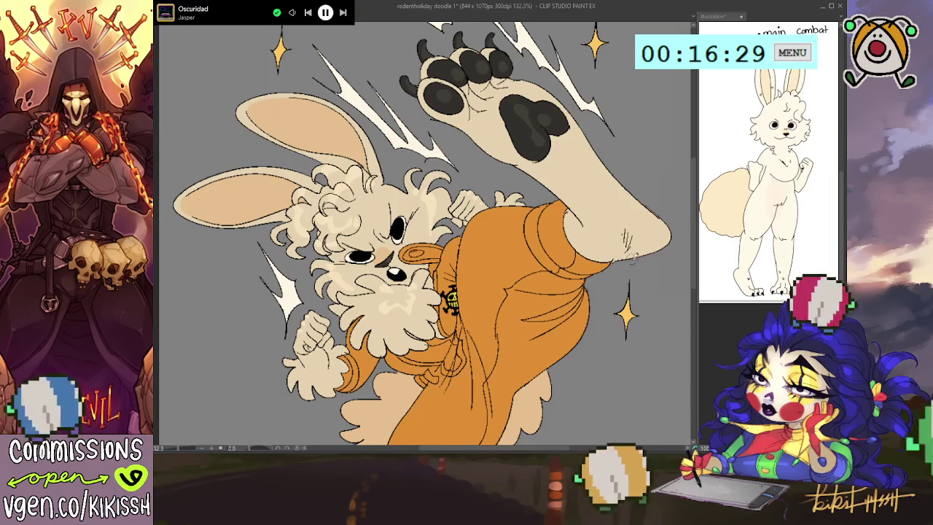
pyautogui.moveTo(633, 257); pyautogui.dragTo(620, 226)
pyautogui.scroll(1, 465, 227)
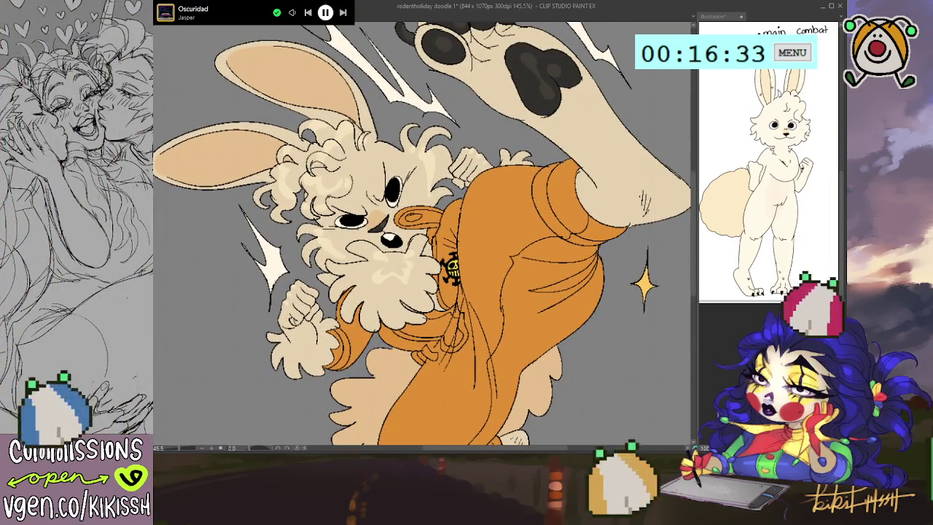
pyautogui.moveTo(303, 321); pyautogui.dragTo(316, 327)
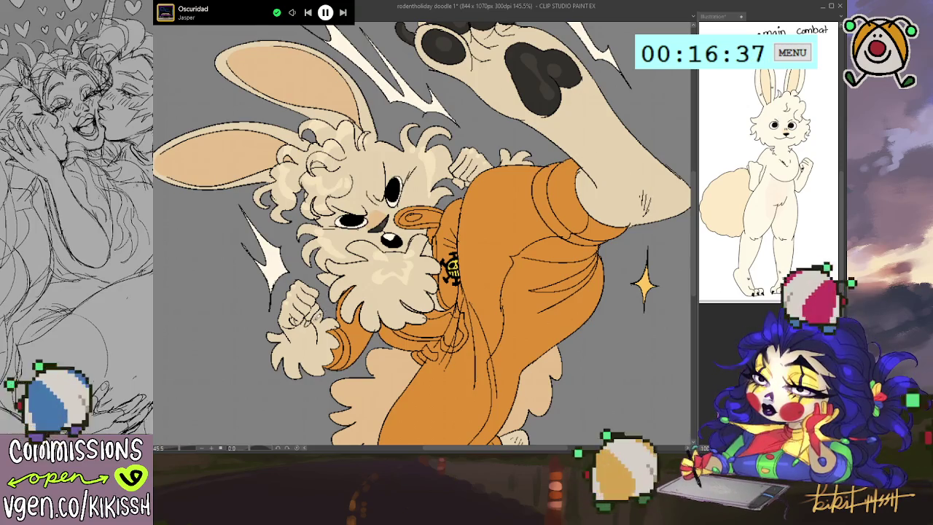
pyautogui.hotkey('ctrl', 'z')
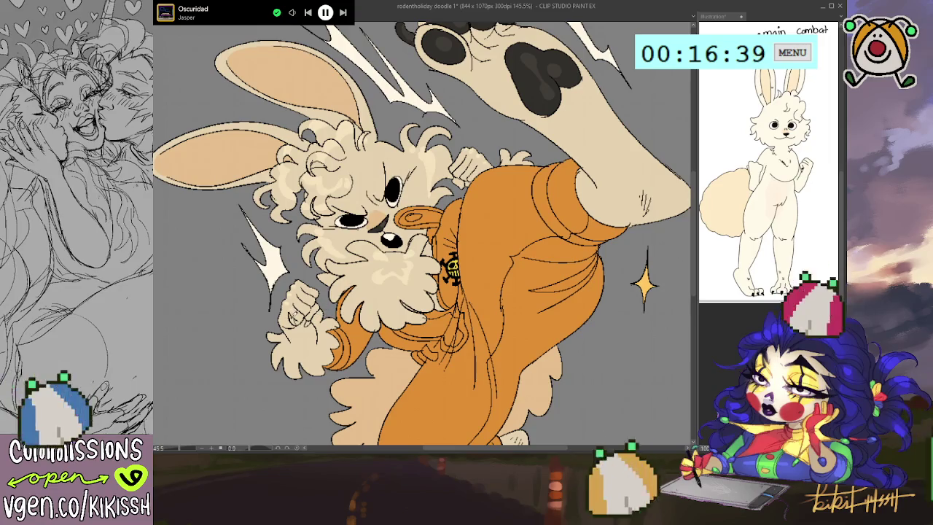
pyautogui.hotkey('ctrl', 'z')
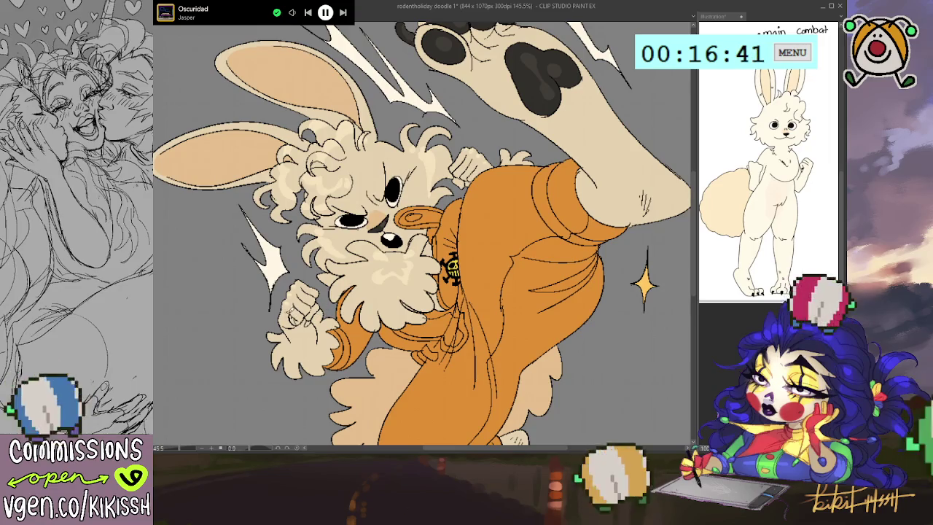
pyautogui.hotkey('ctrl', 'z')
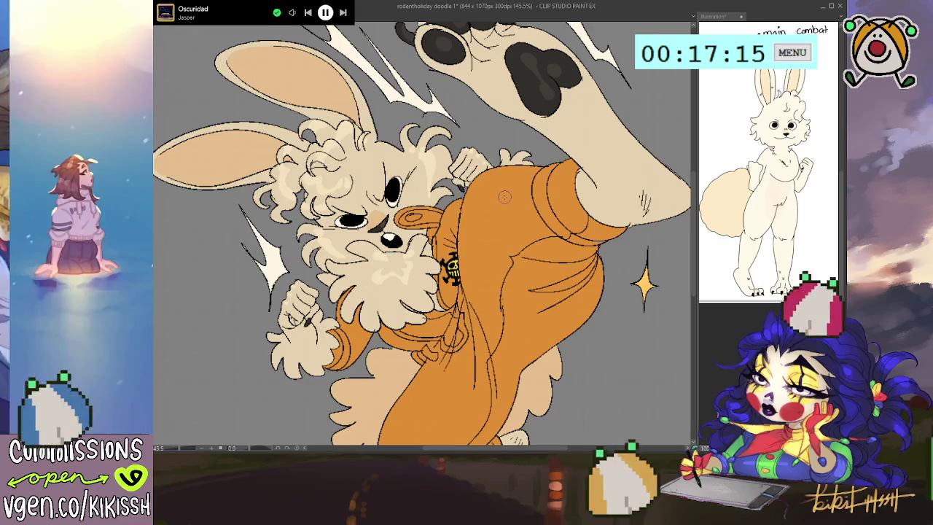
# Step: Zoom back out to 100% to view the whole bunny
pyautogui.hotkey('ctrl', '-')
pyautogui.scroll(-1, 474, 192)
pyautogui.scroll(-1, 474, 192)
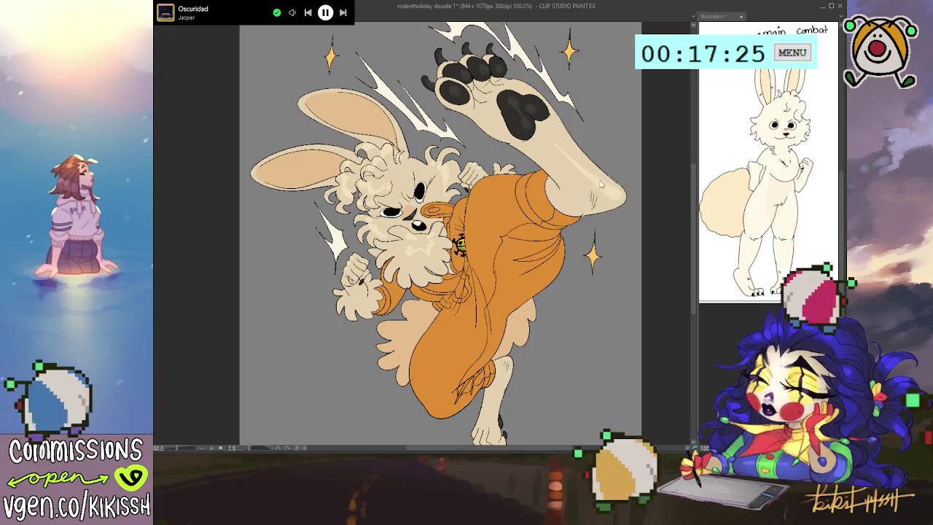
# Step: Paint light highlight strokes along the raised foot's edge and review the full pose
pyautogui.moveTo(601, 185); pyautogui.dragTo(619, 199)
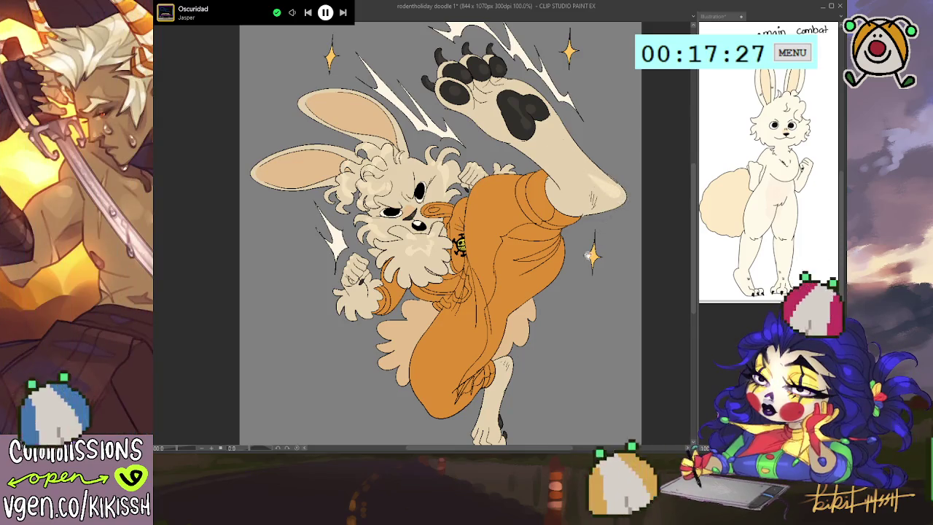
pyautogui.moveTo(587, 254); pyautogui.dragTo(583, 212)
pyautogui.moveTo(572, 271); pyautogui.dragTo(575, 218)
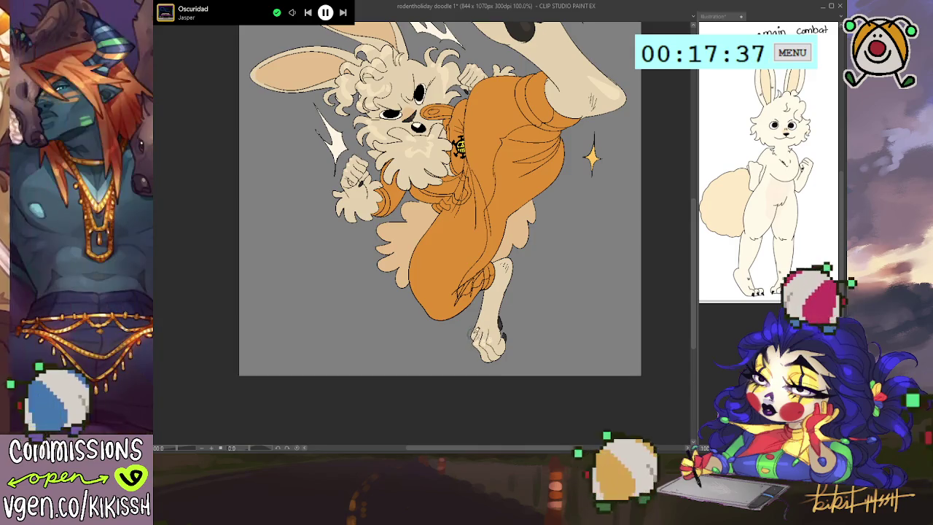
pyautogui.moveTo(473, 334); pyautogui.dragTo(477, 358)
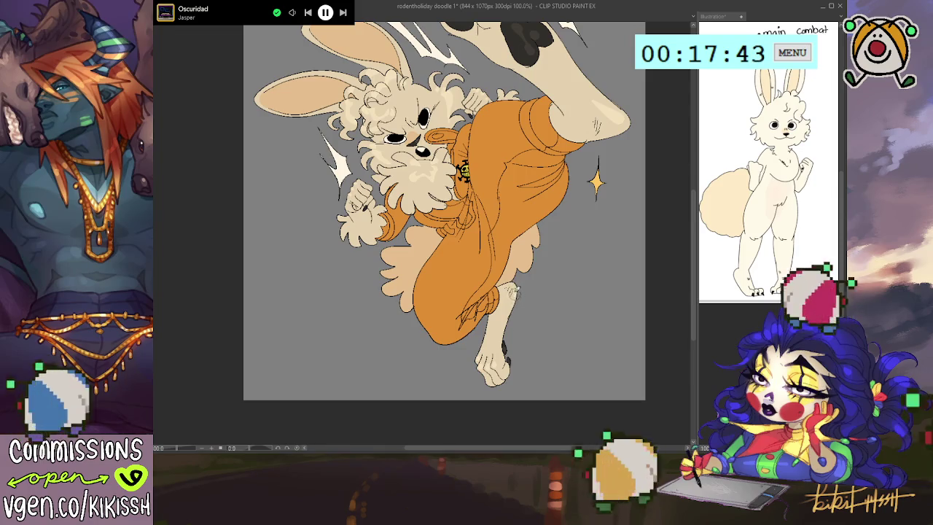
pyautogui.moveTo(528, 261); pyautogui.dragTo(541, 302)
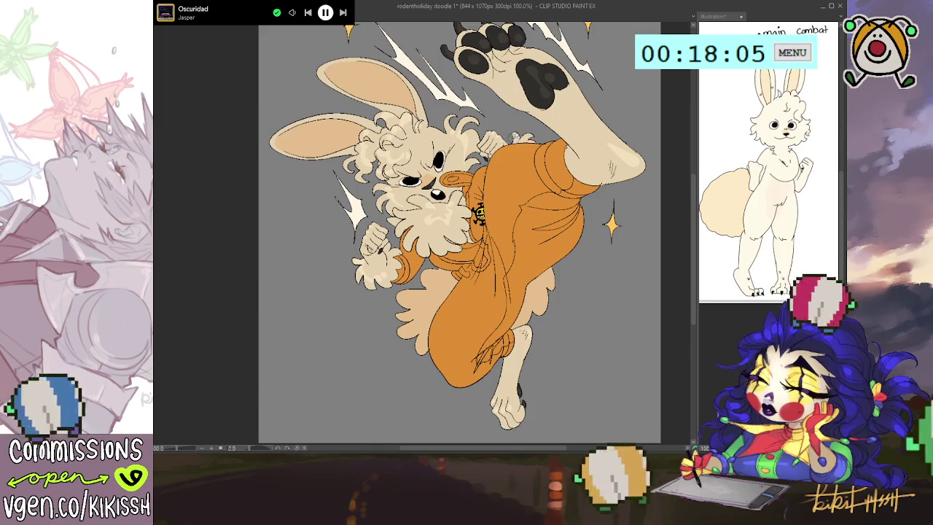
pyautogui.press('space')
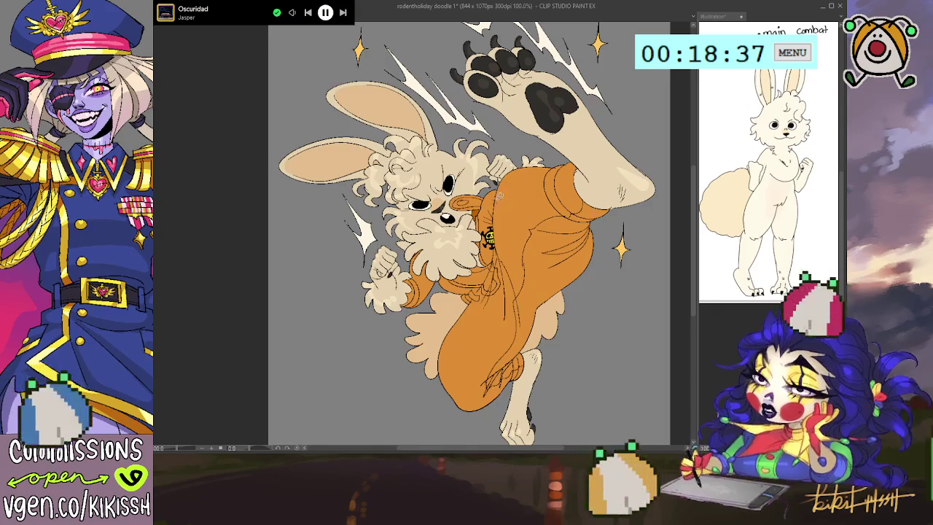
pyautogui.scroll(1, 474, 233)
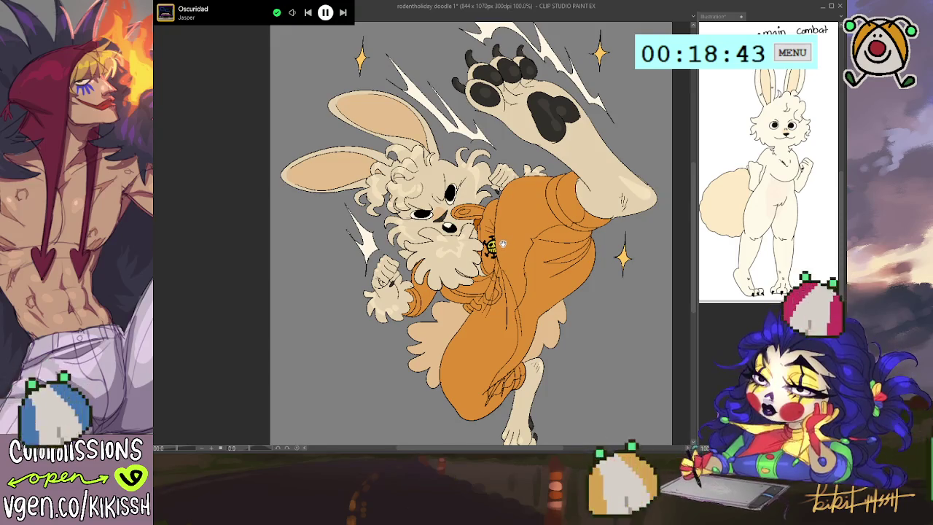
# Step: Undo the last stroke on the bunny and save the file as 'rodentholiday doodle 1'
pyautogui.moveTo(503, 247)
pyautogui.mouseDown()
pyautogui.moveTo(490, 195)
pyautogui.moveTo(514, 278)
pyautogui.moveTo(506, 247)
pyautogui.moveTo(513, 269)
pyautogui.mouseUp()
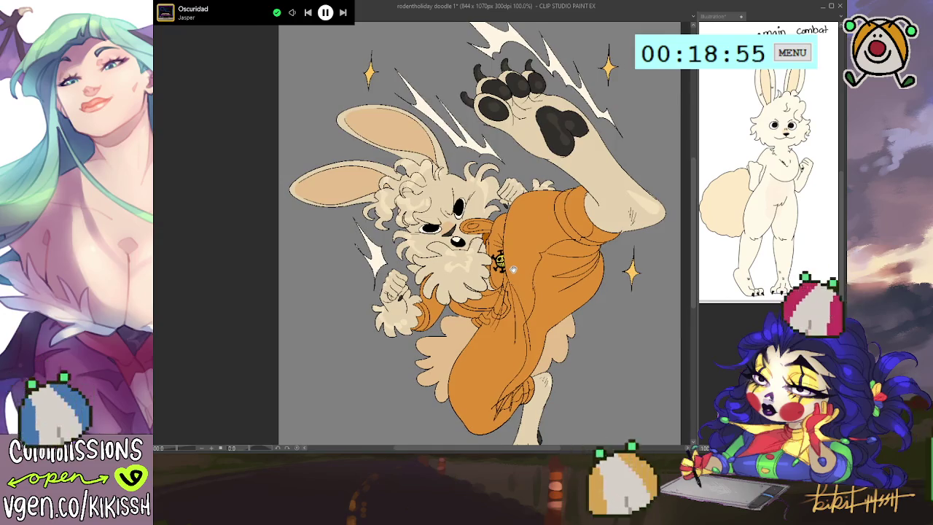
pyautogui.moveTo(513, 269); pyautogui.dragTo(515, 271)
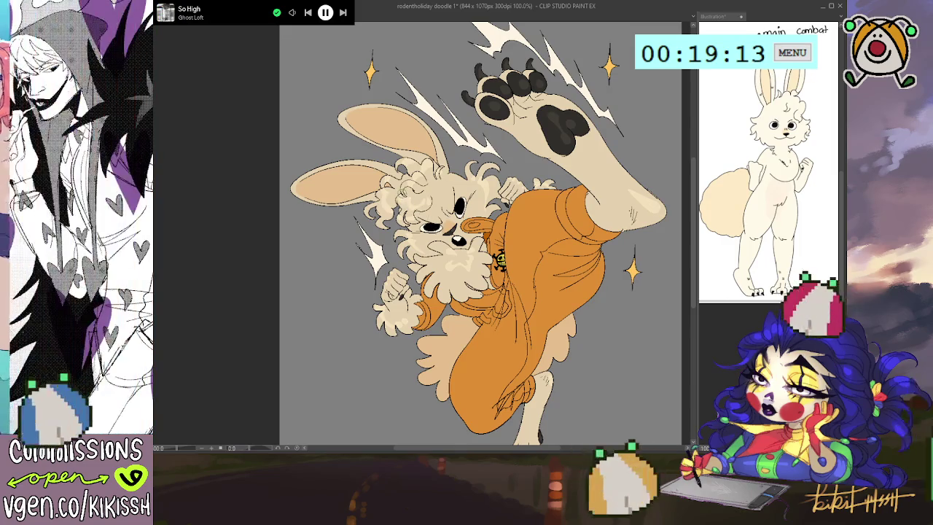
pyautogui.moveTo(481, 241); pyautogui.dragTo(486, 230)
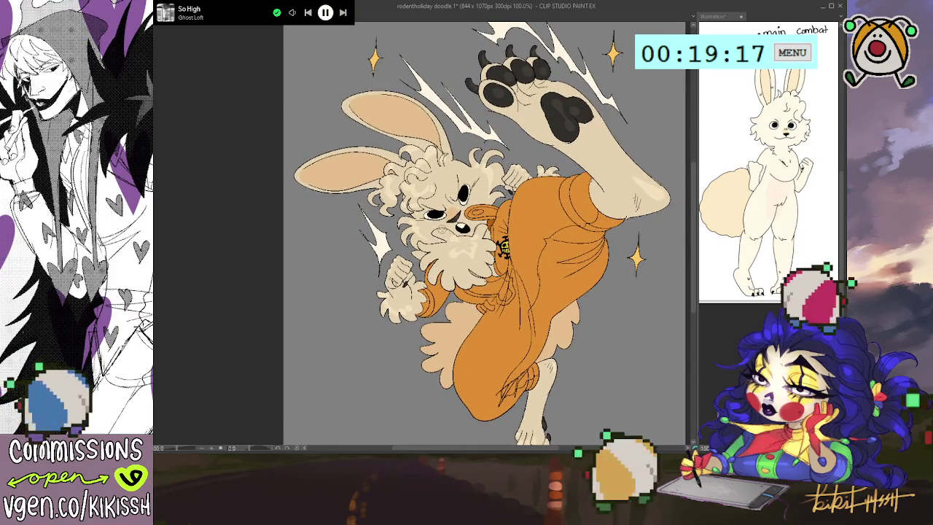
pyautogui.scroll(-2, 452, 236)
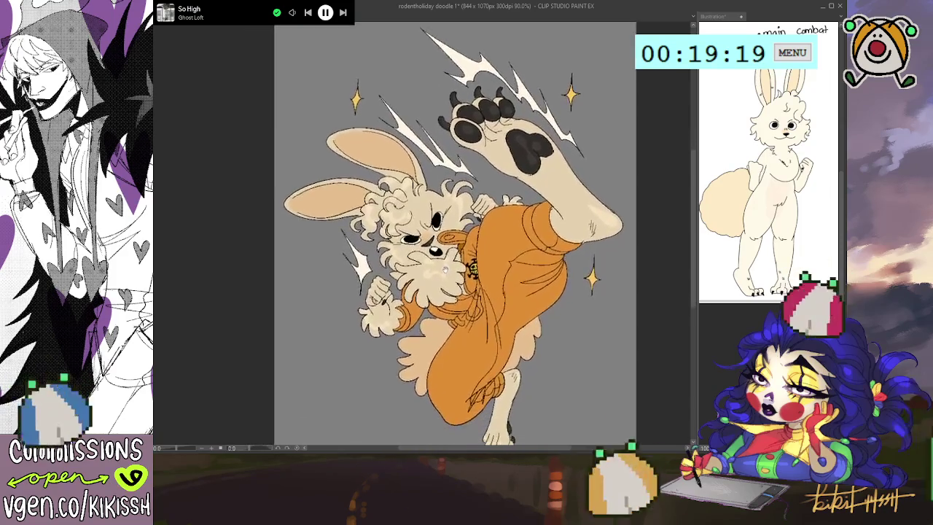
pyautogui.moveTo(445, 270); pyautogui.dragTo(446, 261)
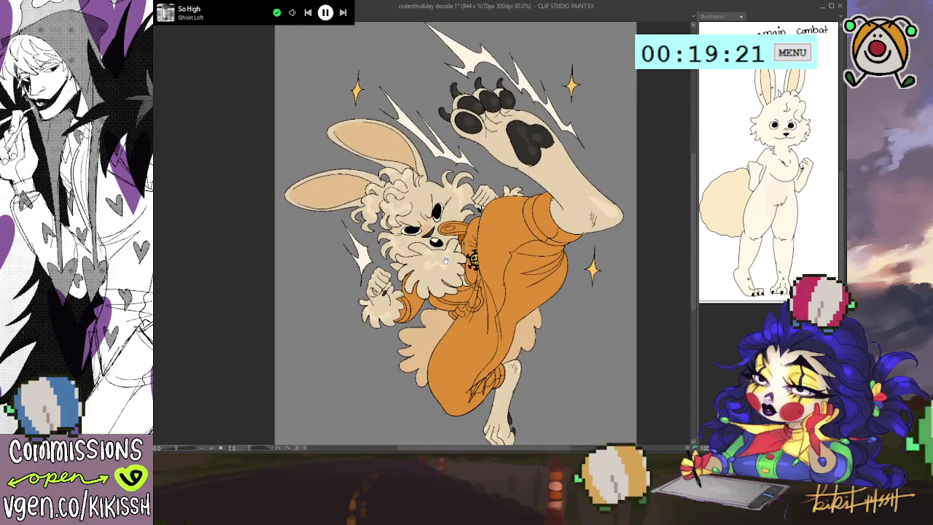
pyautogui.hotkey('ctrl', 'z')
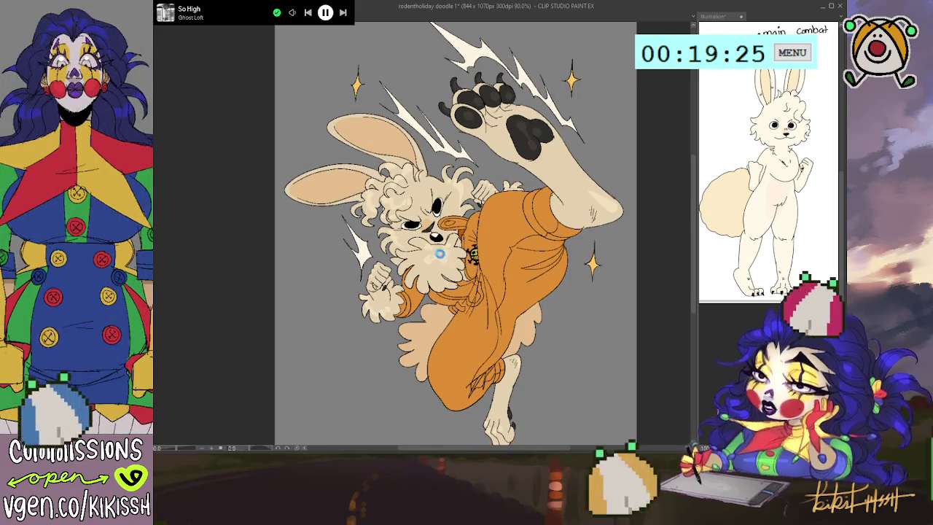
pyautogui.hotkey('ctrl', 's')
pyautogui.scroll(-1, 443, 255)
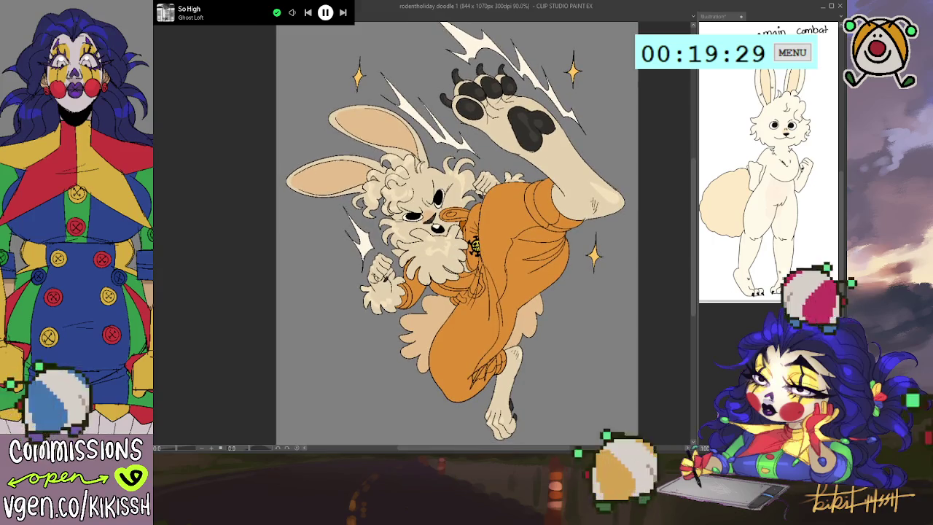
# Step: Bring the Clip Studio Paint drawing window into focus to prepare a blank canvas
pyautogui.scroll(-2, 590, 315)
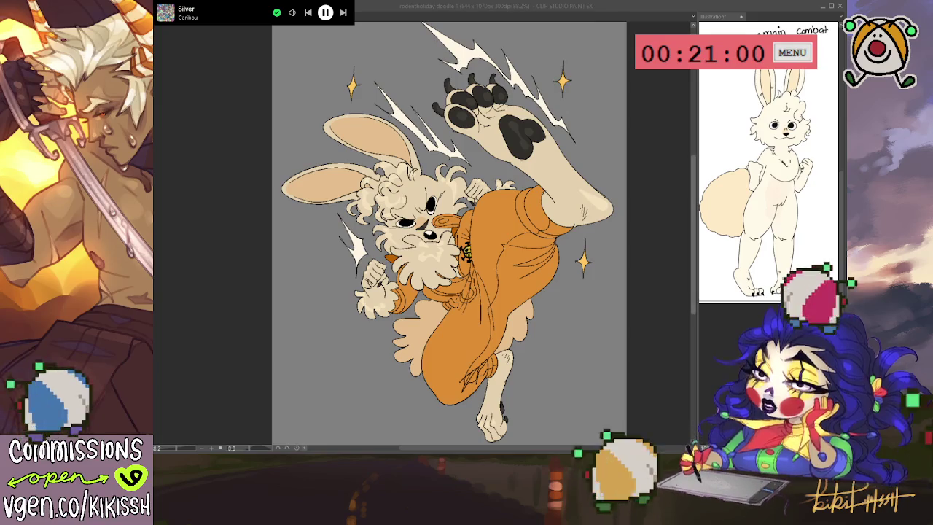
pyautogui.click(247, 65)
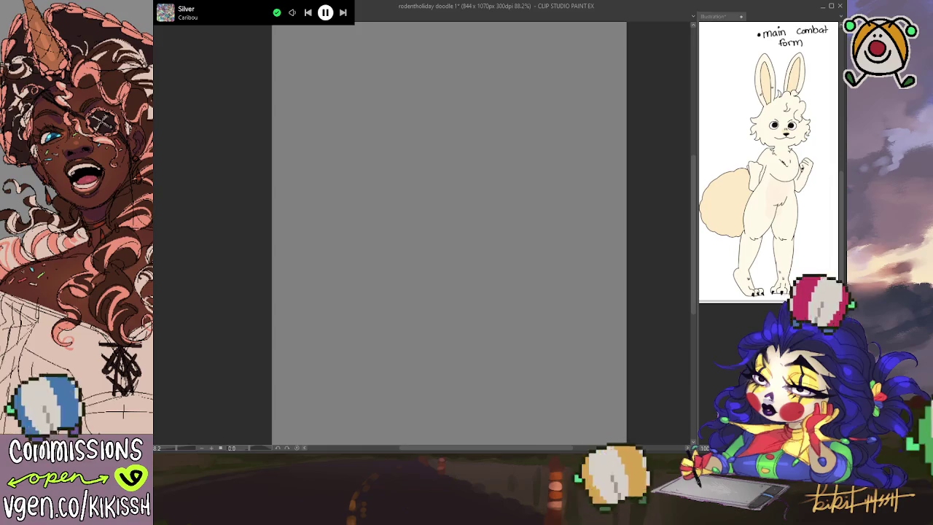
pyautogui.moveTo(493, 90); pyautogui.dragTo(485, 79)
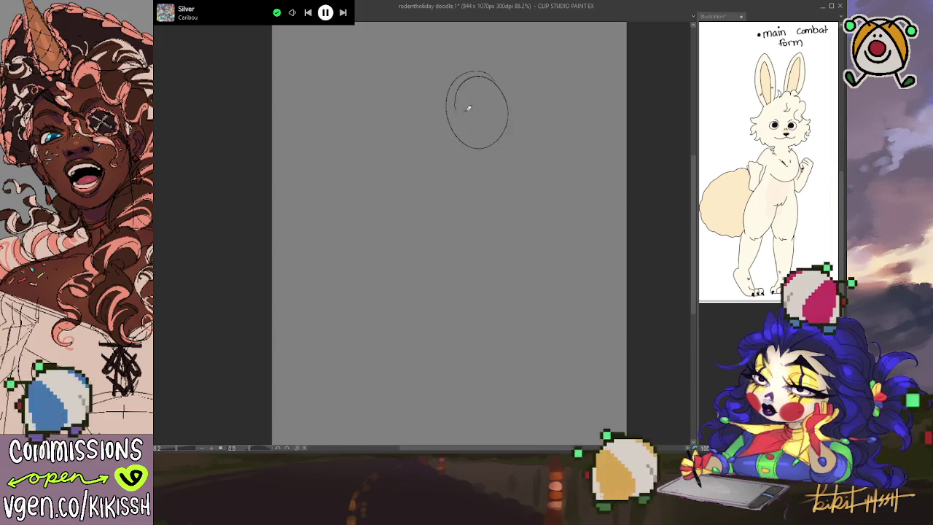
pyautogui.hotkey('ctrl', 'z')
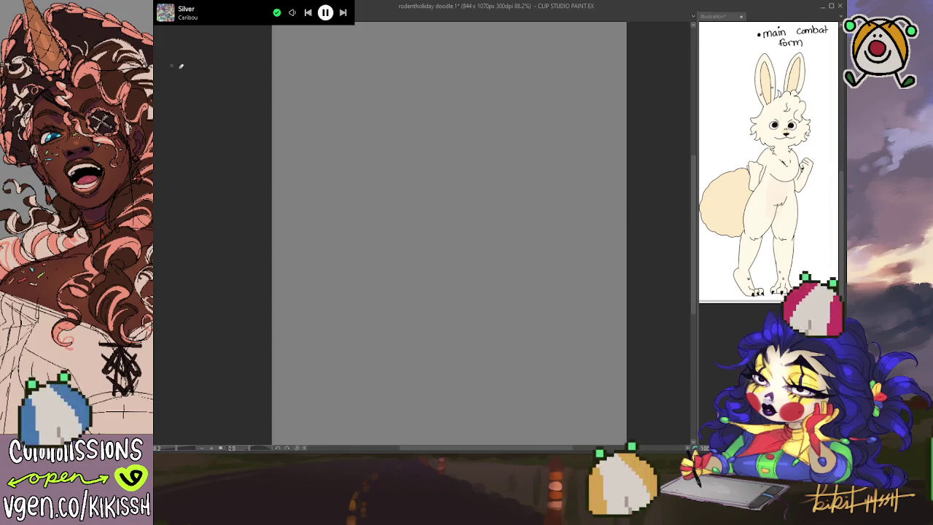
pyautogui.moveTo(510, 138)
pyautogui.mouseDown()
pyautogui.moveTo(473, 129)
pyautogui.moveTo(485, 111)
pyautogui.mouseUp()
pyautogui.hotkey('ctrl', 'z')
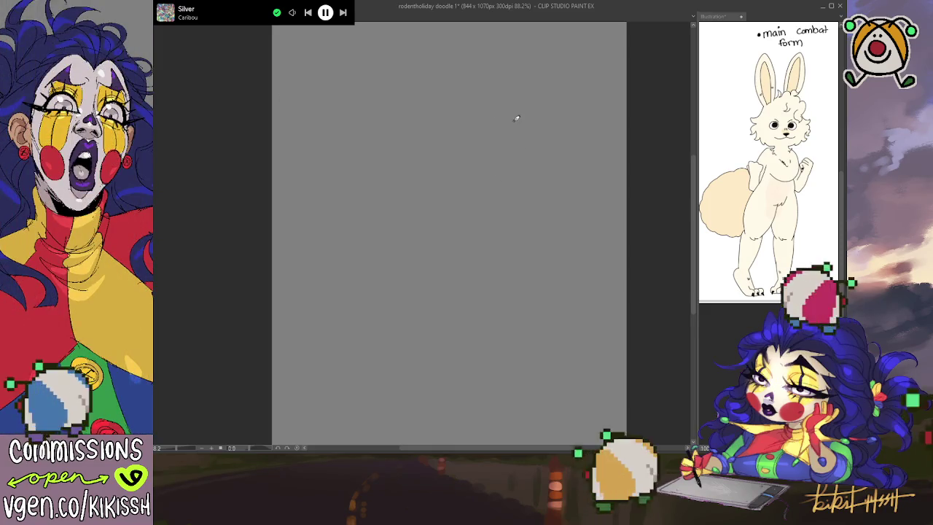
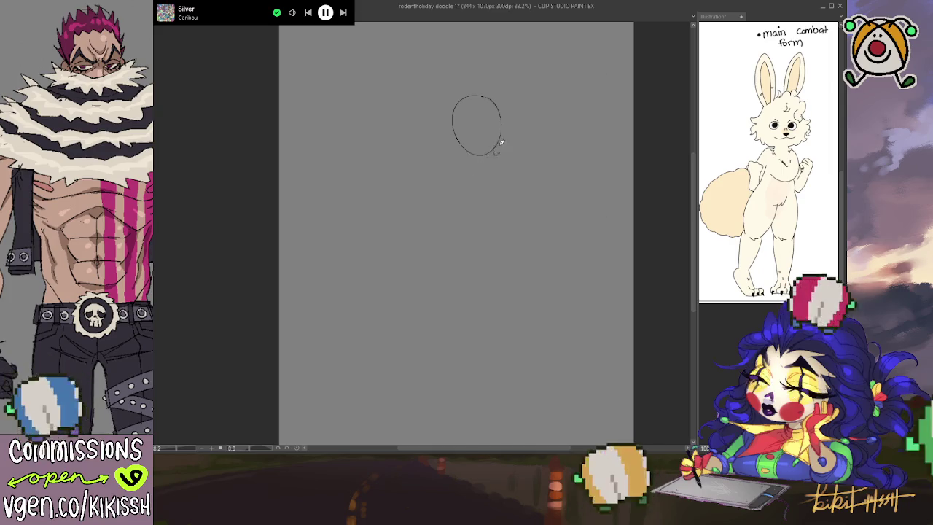
# Step: Draw a gesture line curving down-left from the head, undo a stray stroke, and bring up the One Piece fanarts image
pyautogui.moveTo(496, 151)
pyautogui.mouseDown()
pyautogui.moveTo(513, 187)
pyautogui.moveTo(520, 312)
pyautogui.moveTo(501, 342)
pyautogui.moveTo(415, 352)
pyautogui.mouseUp()
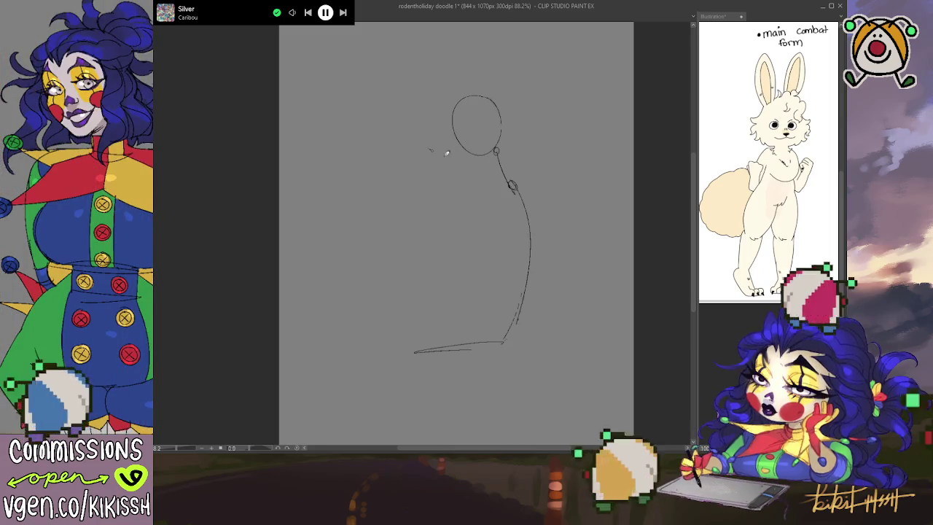
pyautogui.moveTo(441, 154); pyautogui.dragTo(459, 133)
pyautogui.hotkey('ctrl', 'z')
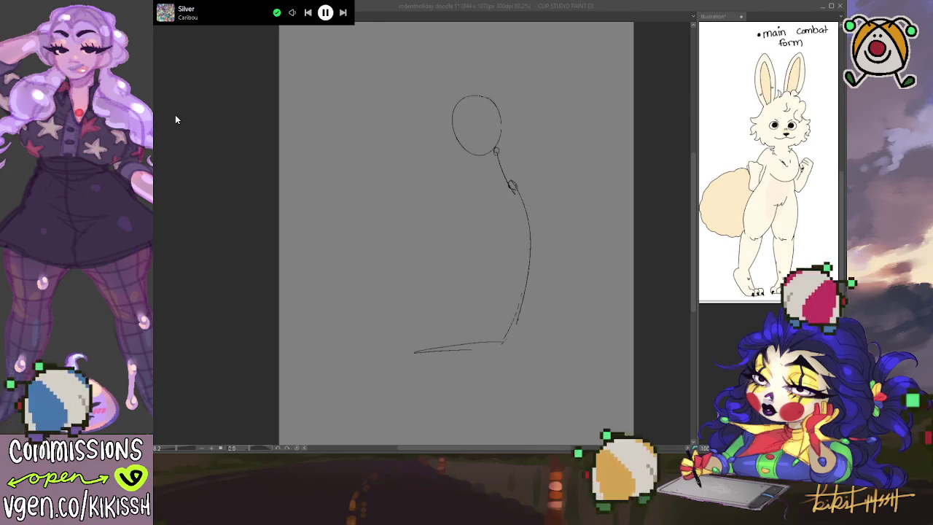
pyautogui.hotkey('ctrl', 'Tab')
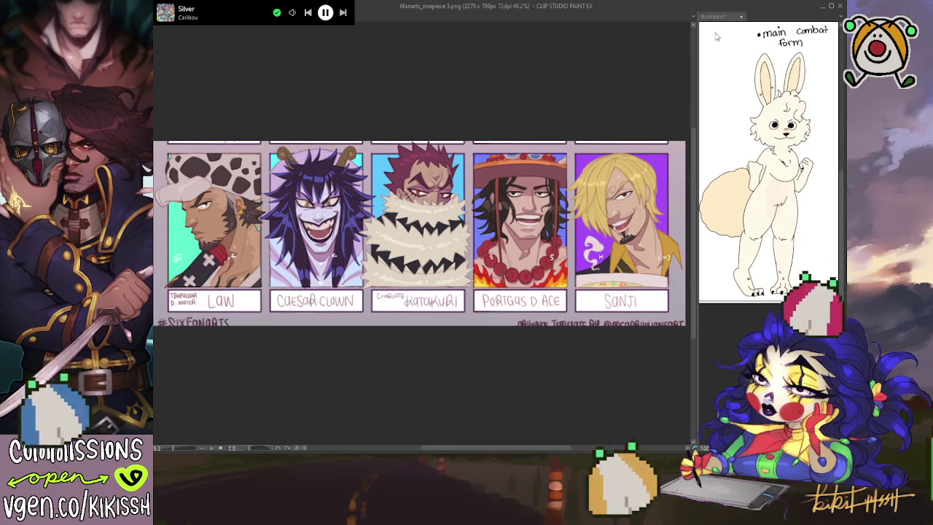
# Step: Load the One Piece fanarts image into the Sub View reference palette
pyautogui.click(735, 18)
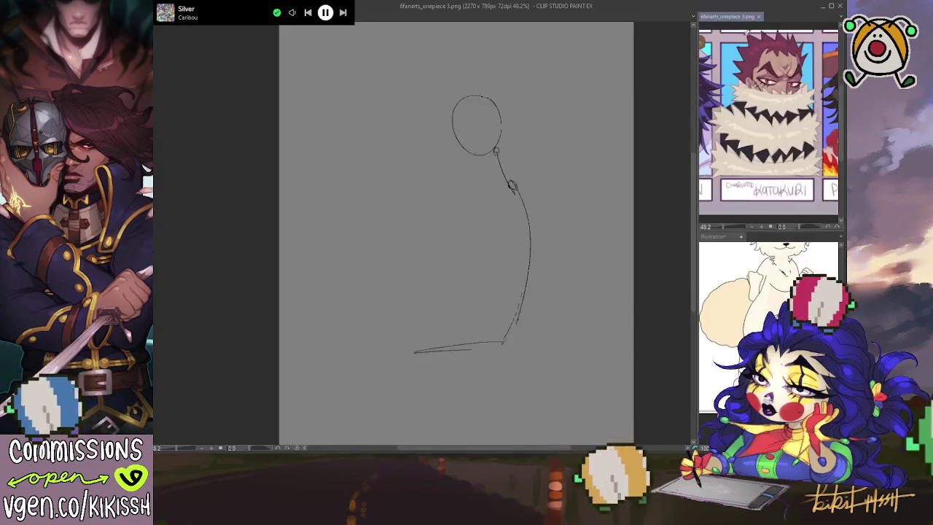
pyautogui.scroll(1, 711, 191)
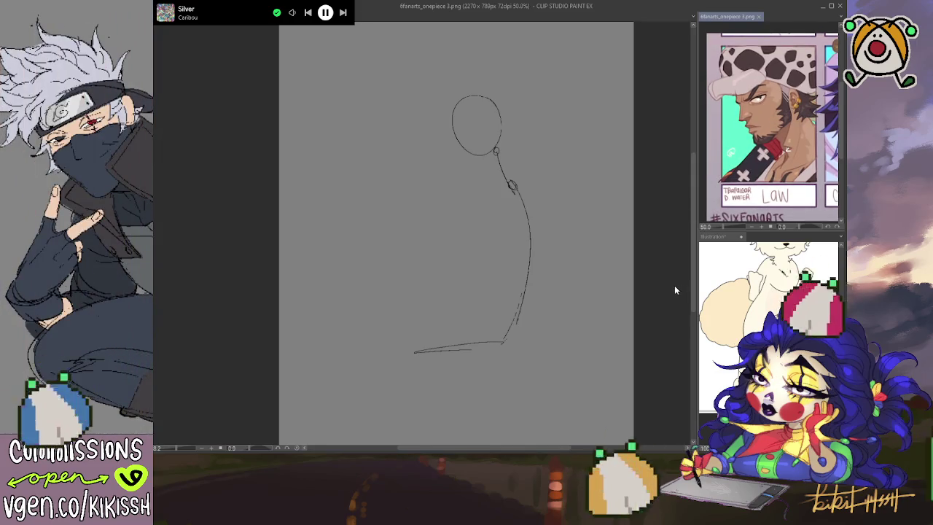
pyautogui.click(674, 285)
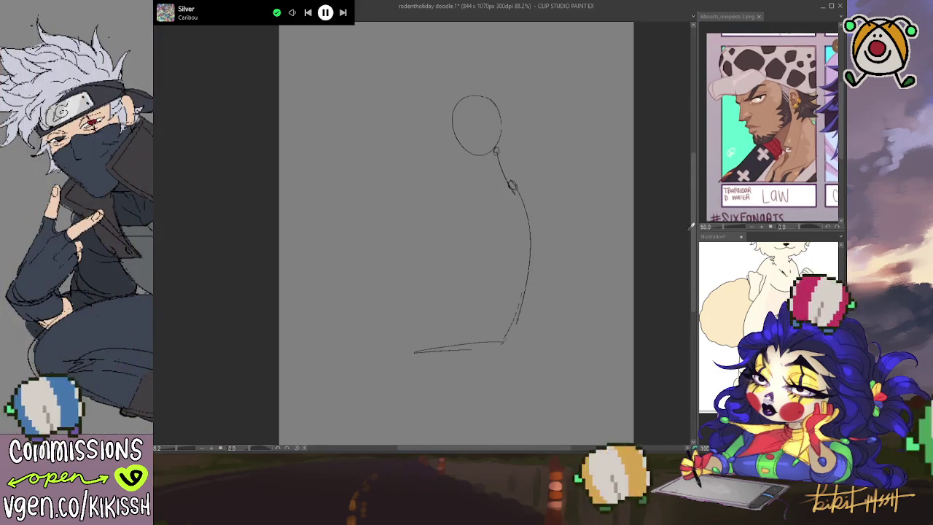
# Step: Zoom into the reference and pan it to Law's spotted-hat portrait
pyautogui.click(732, 163)
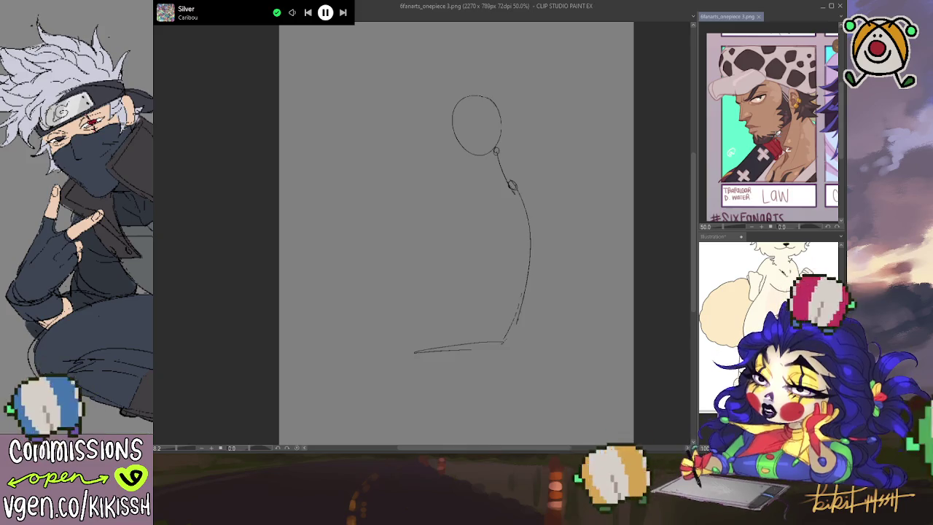
pyautogui.scroll(2, 798, 159)
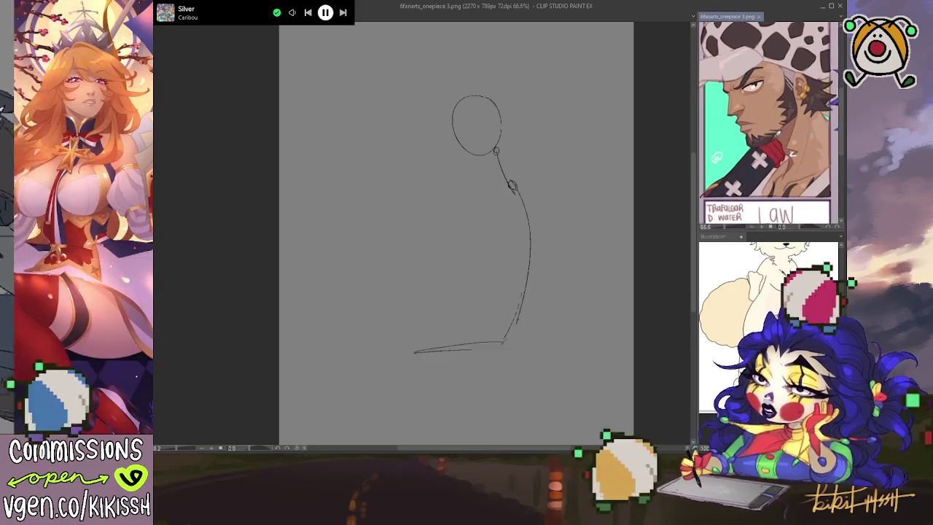
pyautogui.scroll(1, 798, 159)
pyautogui.scroll(1, 798, 159)
pyautogui.moveTo(799, 159); pyautogui.dragTo(770, 188)
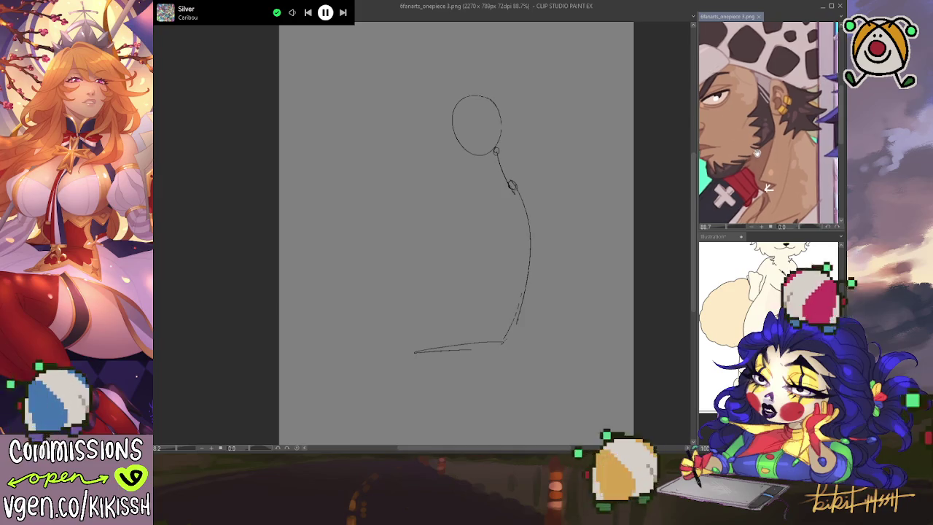
# Step: Fine-tune the reference zoom and shift it slightly right, then return to the sketch canvas
pyautogui.scroll(1, 759, 162)
pyautogui.scroll(1, 773, 160)
pyautogui.scroll(1, 793, 158)
pyautogui.scroll(-3, 793, 159)
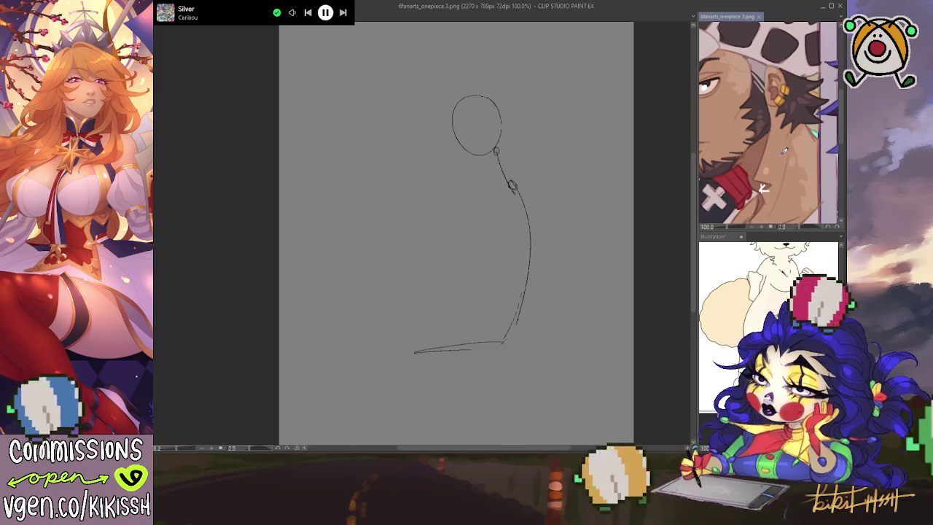
pyautogui.moveTo(764, 188); pyautogui.dragTo(770, 188)
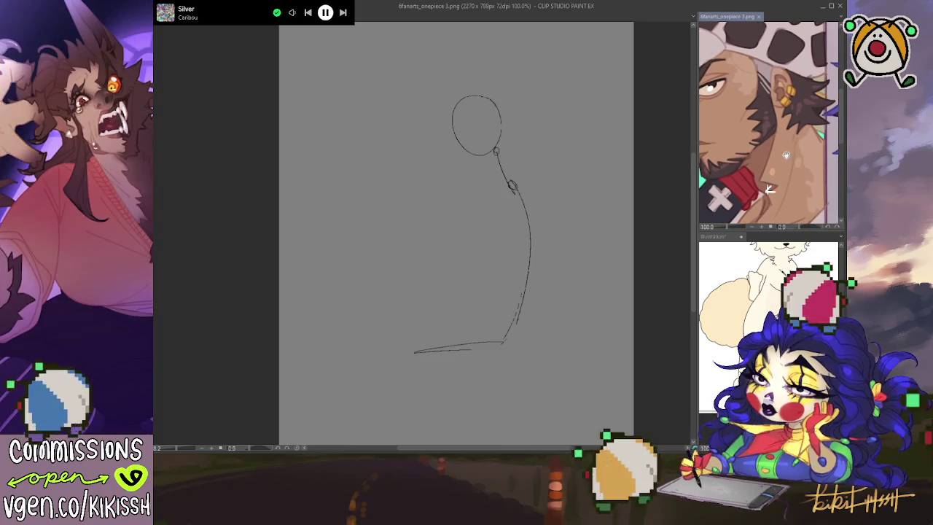
pyautogui.moveTo(786, 153); pyautogui.dragTo(790, 154)
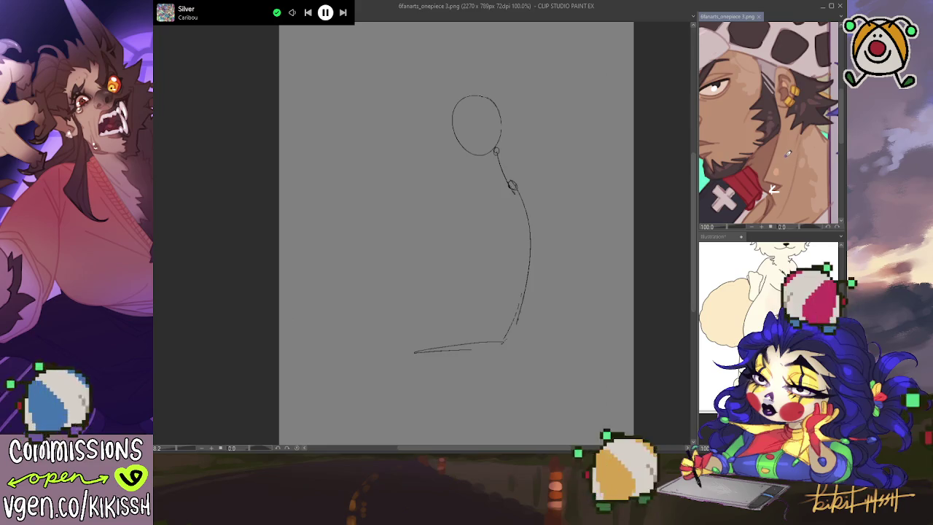
pyautogui.click(693, 163)
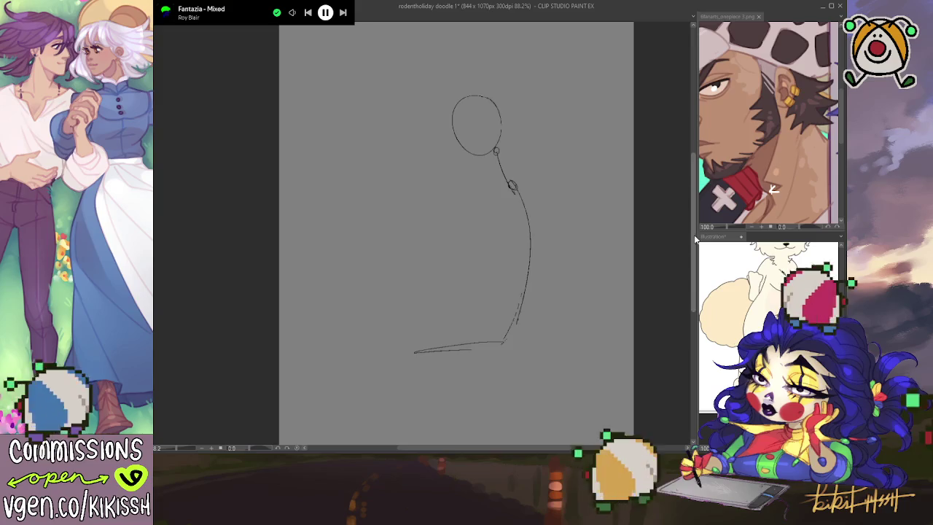
# Step: Readjust the zoom level of Law's portrait in the Sub View
pyautogui.click(750, 190)
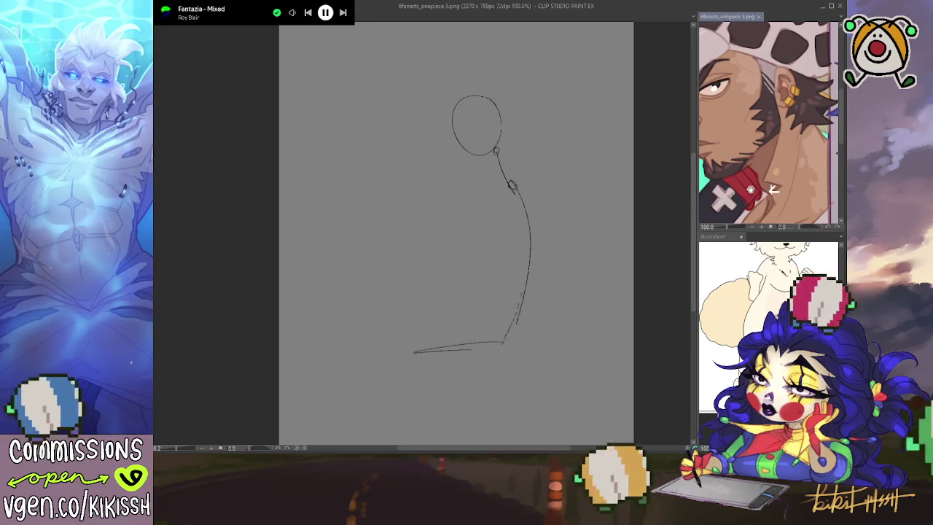
pyautogui.scroll(-1, 751, 188)
pyautogui.scroll(-1, 758, 183)
pyautogui.scroll(-2, 767, 175)
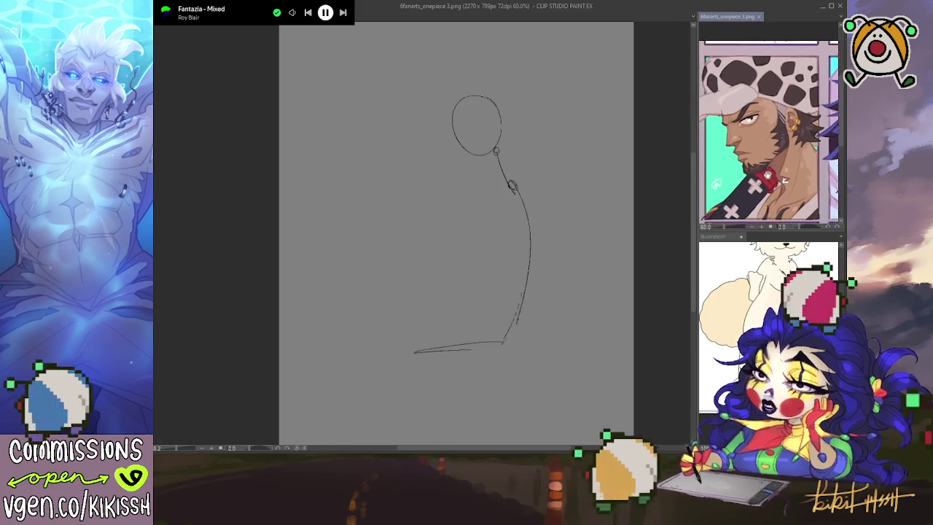
pyautogui.scroll(1, 786, 179)
pyautogui.scroll(1, 791, 178)
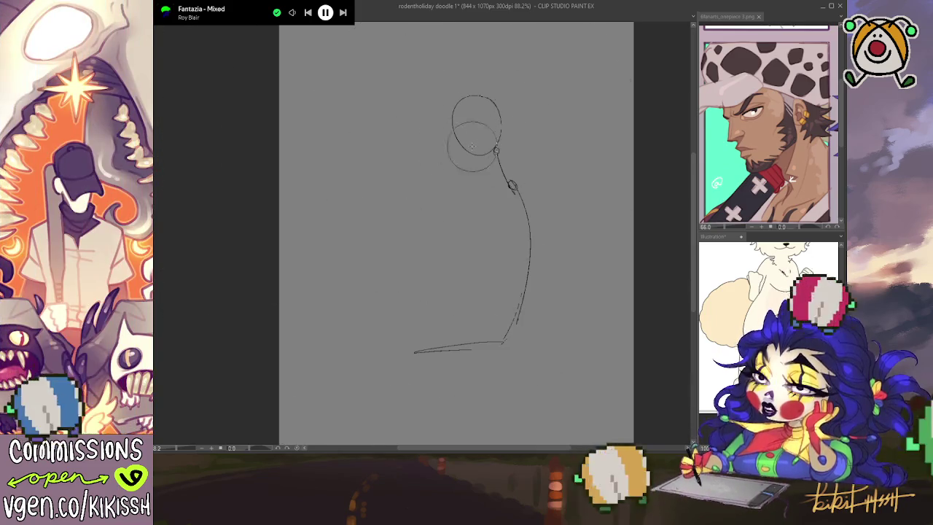
# Step: Erase the head circle, the long curved line and the bottom stroke until nothing remains
pyautogui.moveTo(456, 146)
pyautogui.mouseDown()
pyautogui.moveTo(499, 125)
pyautogui.moveTo(462, 122)
pyautogui.moveTo(459, 136)
pyautogui.moveTo(498, 103)
pyautogui.moveTo(500, 120)
pyautogui.moveTo(503, 104)
pyautogui.moveTo(453, 120)
pyautogui.moveTo(476, 97)
pyautogui.moveTo(501, 116)
pyautogui.mouseUp()
pyautogui.hotkey('ctrl', 'z')
pyautogui.hotkey('ctrl', 'z')
pyautogui.hotkey('ctrl', 'z')
pyautogui.hotkey('ctrl', 'z')
pyautogui.hotkey('ctrl', 'z')
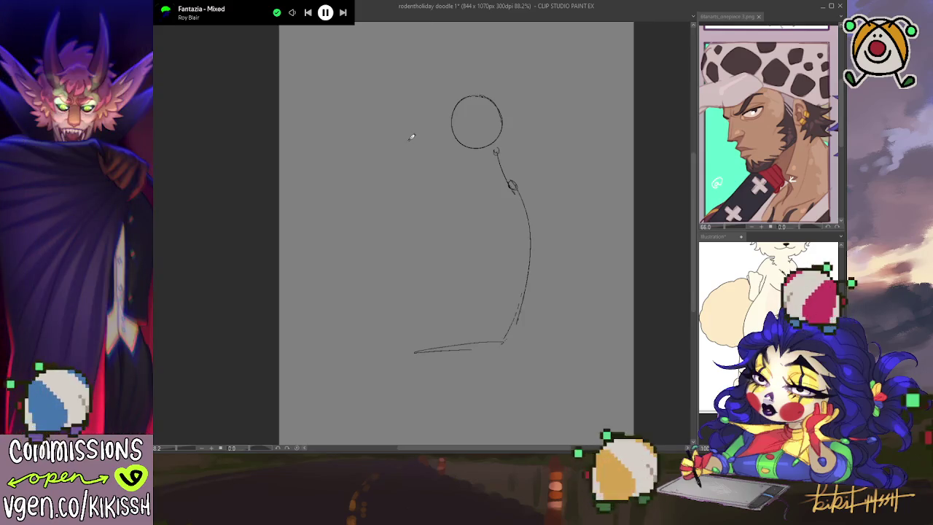
pyautogui.moveTo(452, 131); pyautogui.dragTo(502, 128)
pyautogui.moveTo(451, 117)
pyautogui.mouseDown()
pyautogui.moveTo(500, 121)
pyautogui.moveTo(509, 179)
pyautogui.moveTo(526, 210)
pyautogui.mouseUp()
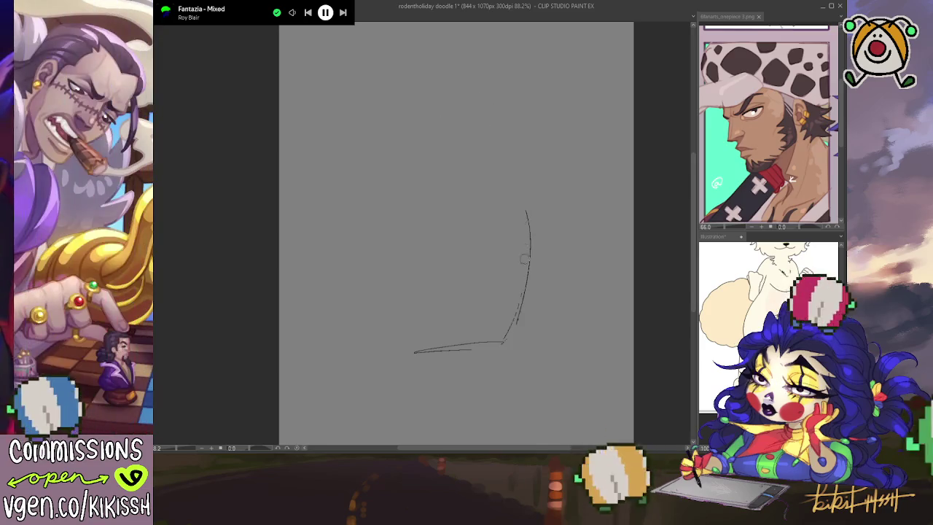
pyautogui.moveTo(524, 259); pyautogui.dragTo(530, 216)
pyautogui.moveTo(493, 334)
pyautogui.mouseDown()
pyautogui.moveTo(417, 348)
pyautogui.moveTo(423, 343)
pyautogui.mouseUp()
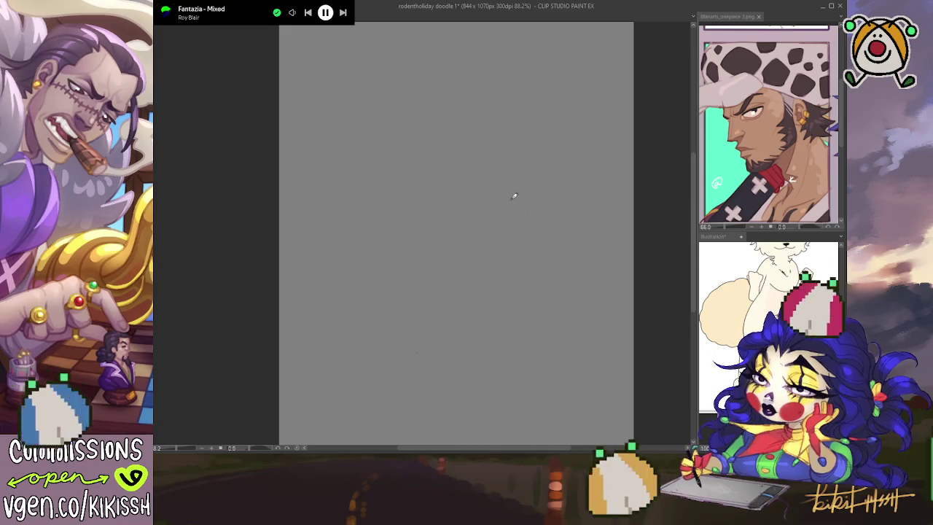
# Step: Redraw the head circle and try several long strokes sweeping down-left from it, undoing misfires
pyautogui.moveTo(531, 111)
pyautogui.mouseDown()
pyautogui.moveTo(554, 146)
pyautogui.moveTo(529, 108)
pyautogui.mouseUp()
pyautogui.hotkey('ctrl', 'z')
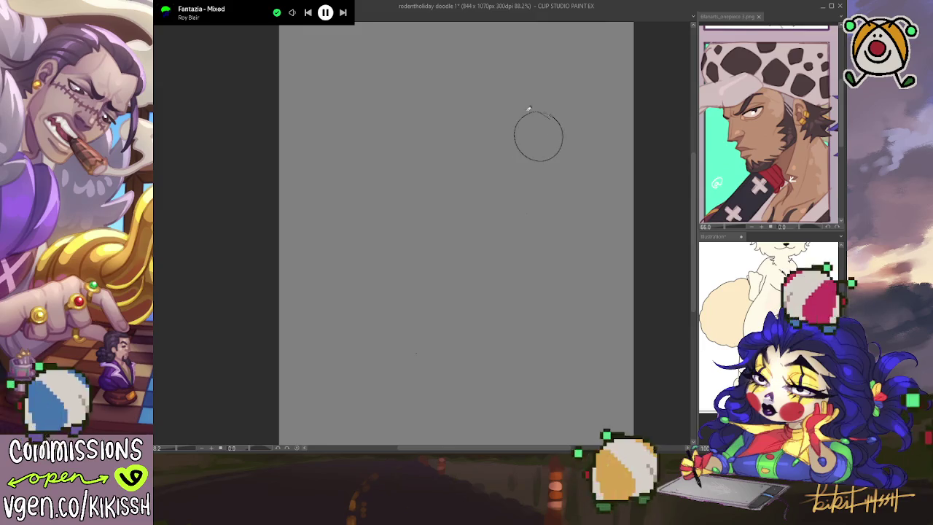
pyautogui.hotkey('ctrl', 'z')
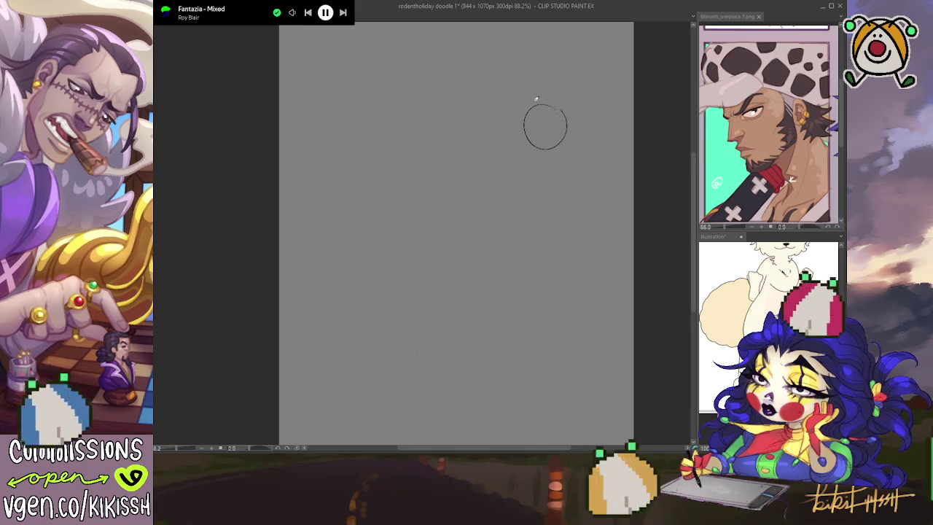
pyautogui.moveTo(546, 150); pyautogui.dragTo(497, 274)
pyautogui.hotkey('ctrl', 'z')
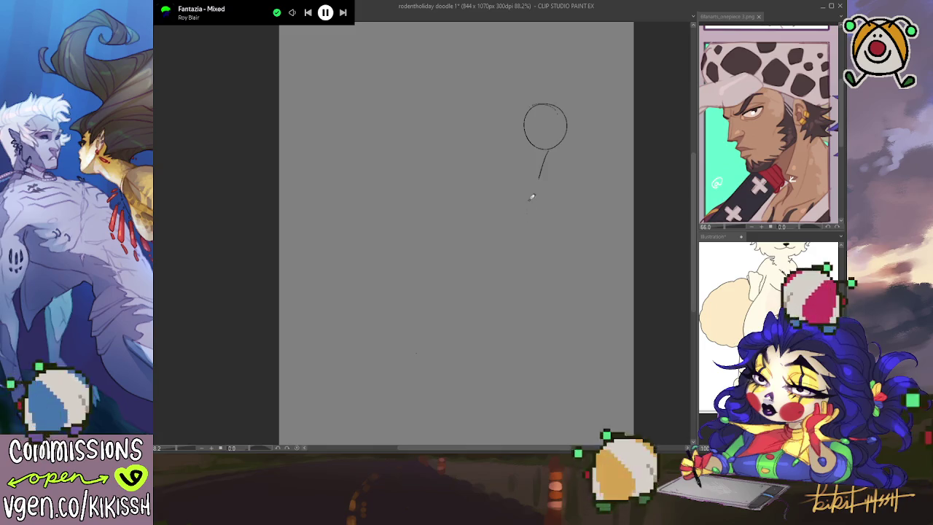
pyautogui.moveTo(541, 181); pyautogui.dragTo(462, 308)
pyautogui.hotkey('ctrl', 'z')
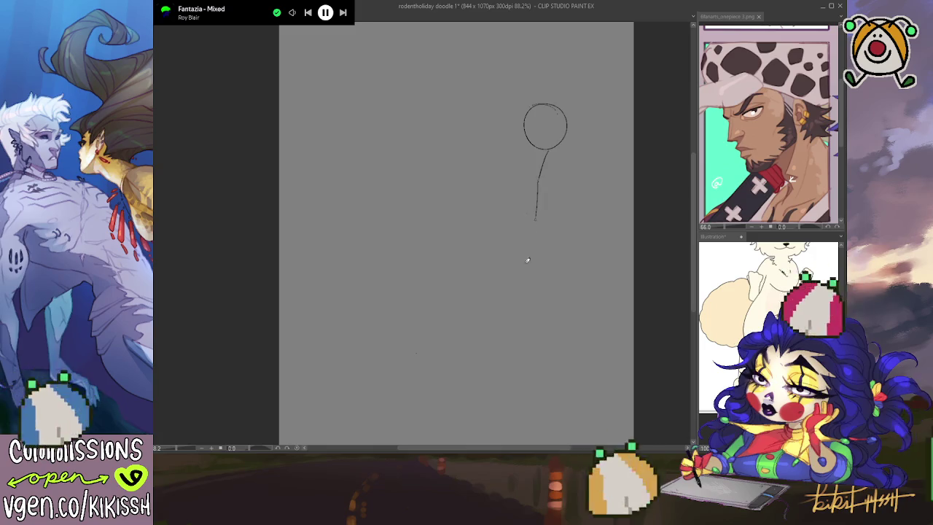
pyautogui.moveTo(536, 219); pyautogui.dragTo(467, 306)
pyautogui.hotkey('ctrl', 'z')
pyautogui.moveTo(542, 178)
pyautogui.mouseDown()
pyautogui.moveTo(526, 247)
pyautogui.moveTo(440, 312)
pyautogui.moveTo(471, 313)
pyautogui.mouseUp()
pyautogui.hotkey('ctrl', 'z')
pyautogui.hotkey('ctrl', 'z')
pyautogui.hotkey('ctrl', 'z')
# Step: Add a flat stroke at the curve's bottom, then redraw the back's long curve and the spine up to the head
pyautogui.moveTo(409, 310); pyautogui.dragTo(456, 314)
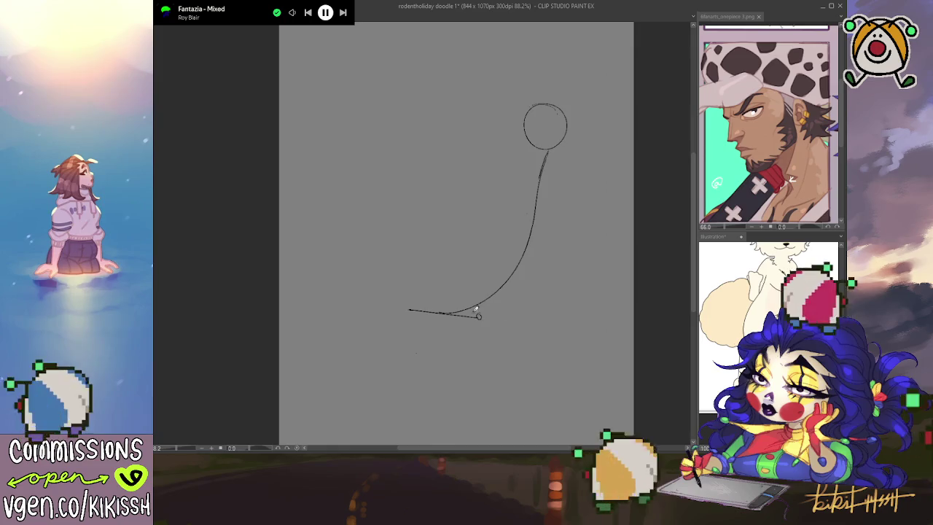
pyautogui.moveTo(418, 295); pyautogui.dragTo(483, 324)
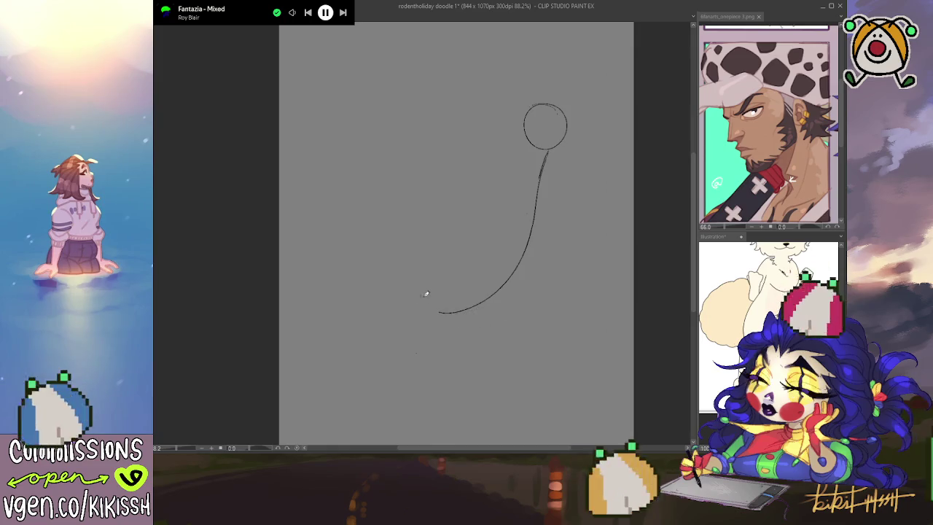
pyautogui.hotkey('ctrl', 'z')
pyautogui.moveTo(508, 242); pyautogui.dragTo(508, 204)
pyautogui.hotkey('ctrl', 'z')
pyautogui.moveTo(462, 277); pyautogui.dragTo(515, 195)
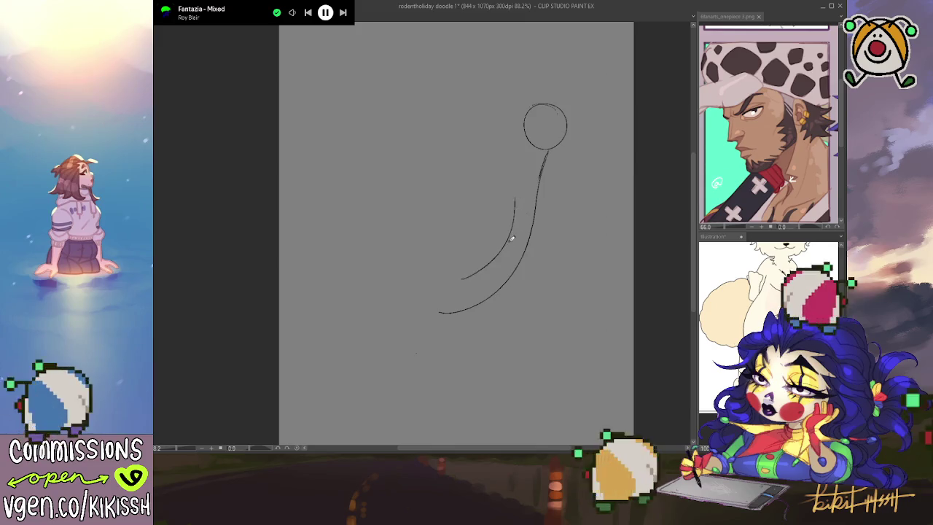
pyautogui.moveTo(520, 154)
pyautogui.mouseDown()
pyautogui.moveTo(508, 188)
pyautogui.moveTo(505, 82)
pyautogui.moveTo(529, 71)
pyautogui.moveTo(541, 98)
pyautogui.mouseUp()
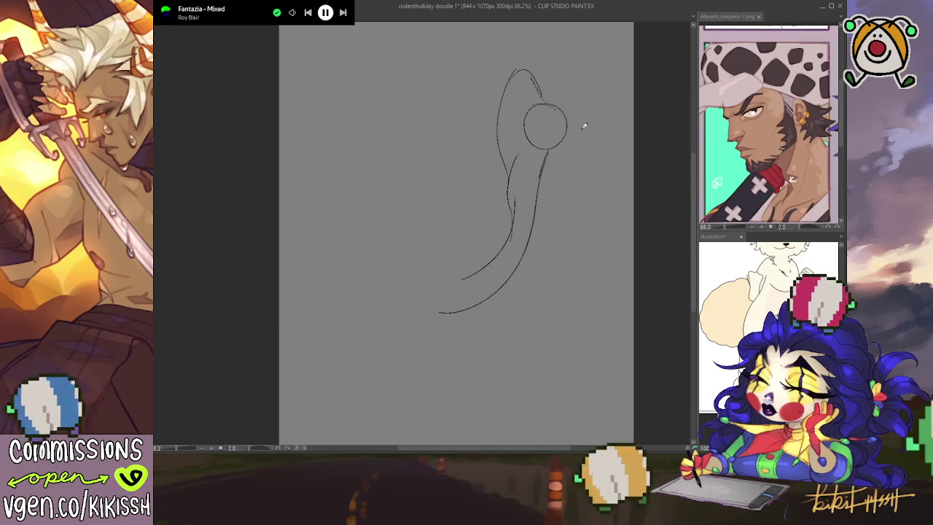
# Step: Sketch both arms bent up around the head, redoing the raised right arm's tip and elbow
pyautogui.hotkey('ctrl', 'z')
pyautogui.hotkey('ctrl', 'z')
pyautogui.hotkey('ctrl', 'z')
pyautogui.moveTo(543, 135)
pyautogui.mouseDown()
pyautogui.moveTo(510, 93)
pyautogui.moveTo(490, 89)
pyautogui.mouseUp()
pyautogui.moveTo(482, 128); pyautogui.dragTo(515, 168)
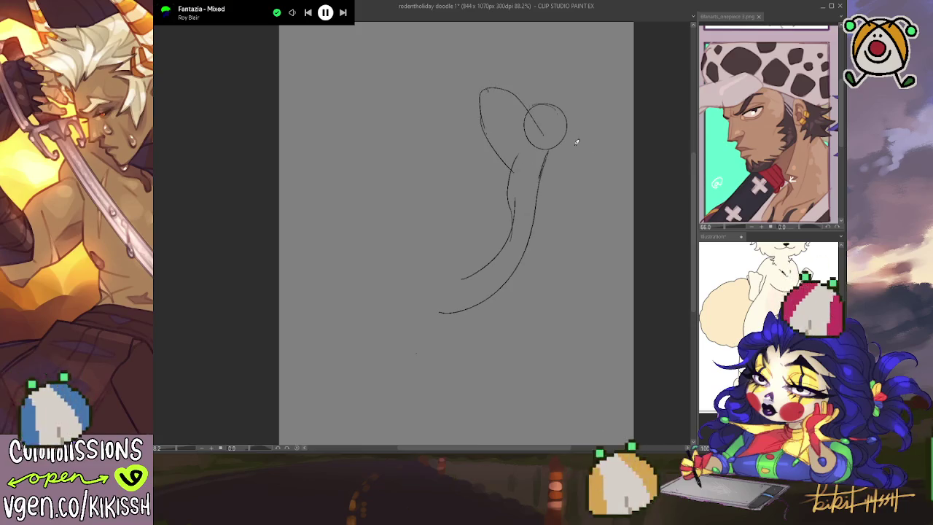
pyautogui.moveTo(562, 145); pyautogui.dragTo(630, 113)
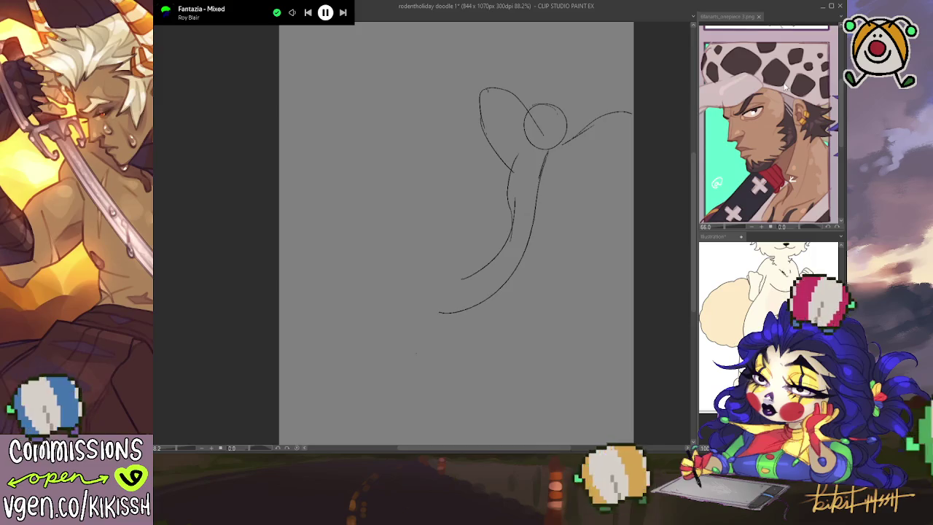
pyautogui.moveTo(513, 204); pyautogui.dragTo(464, 216)
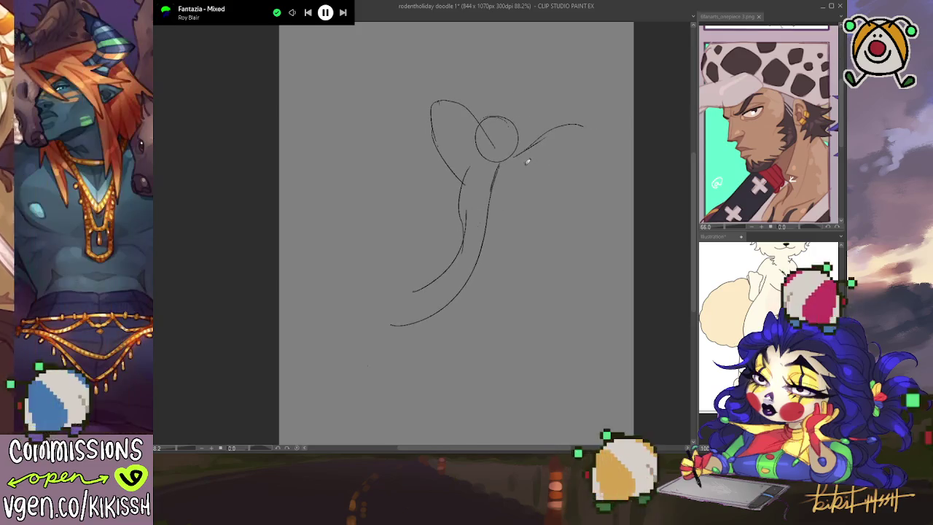
pyautogui.moveTo(593, 121); pyautogui.dragTo(589, 118)
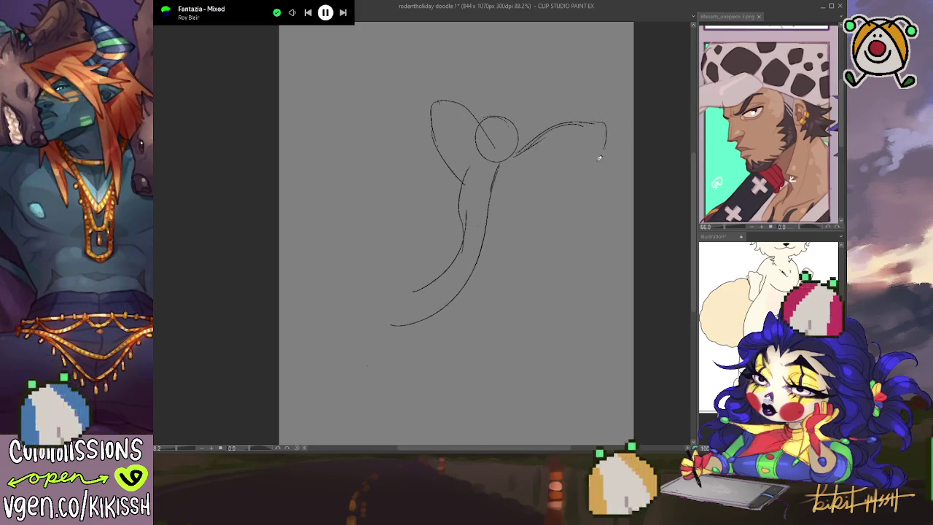
pyautogui.hotkey('ctrl', 'z')
pyautogui.moveTo(593, 122); pyautogui.dragTo(580, 166)
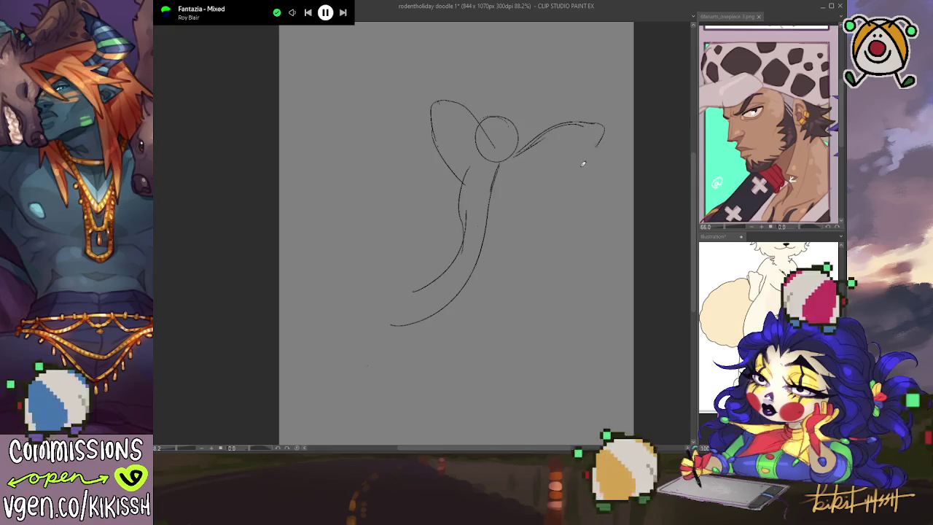
pyautogui.hotkey('ctrl', 'z')
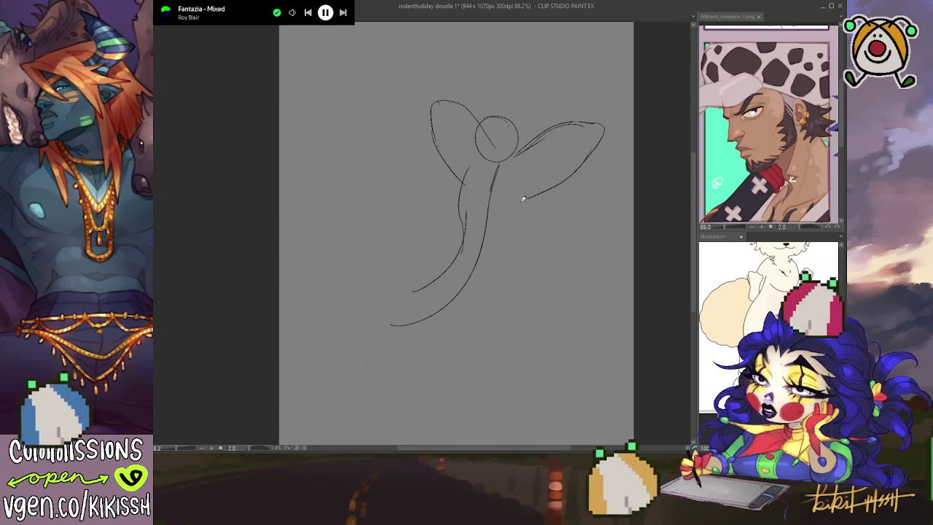
pyautogui.moveTo(562, 177); pyautogui.dragTo(480, 316)
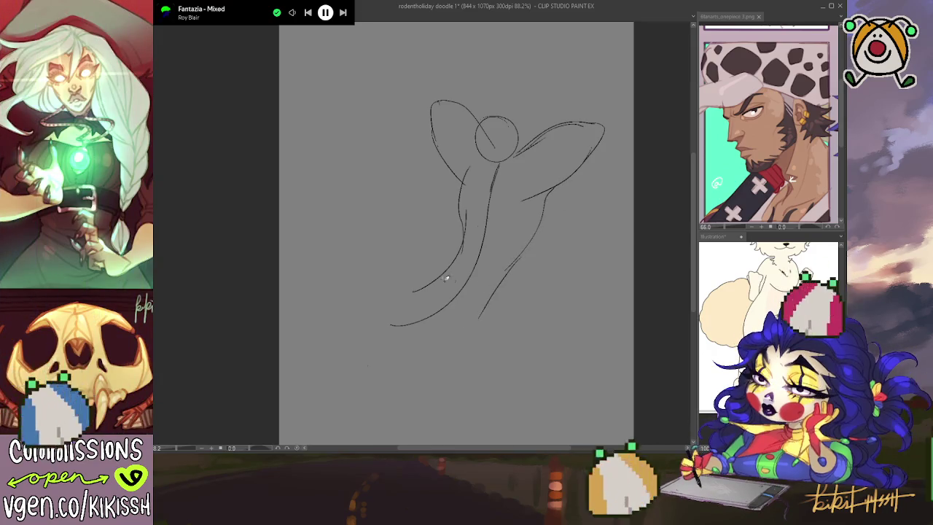
# Step: Rework the torso's left side and upper-left curve, then switch to the eraser for the head circle
pyautogui.moveTo(470, 169); pyautogui.dragTo(461, 229)
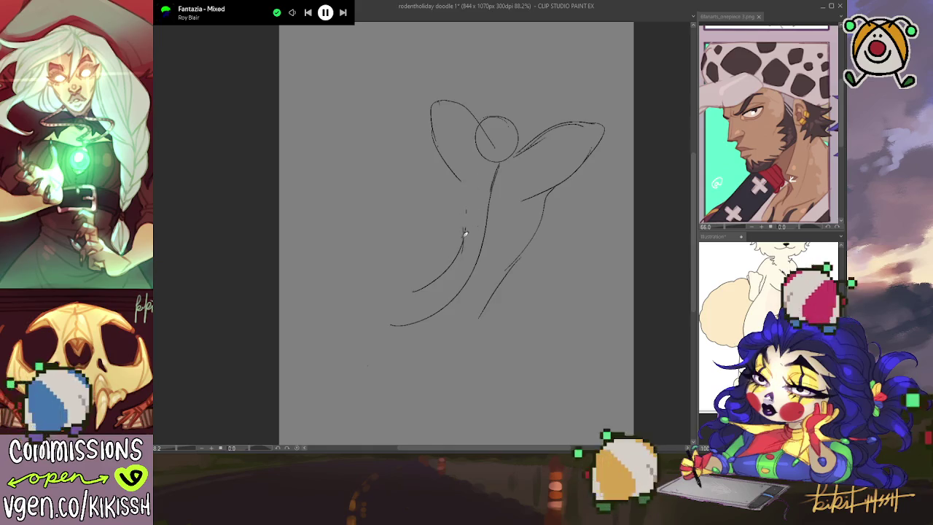
pyautogui.moveTo(468, 192); pyautogui.dragTo(465, 238)
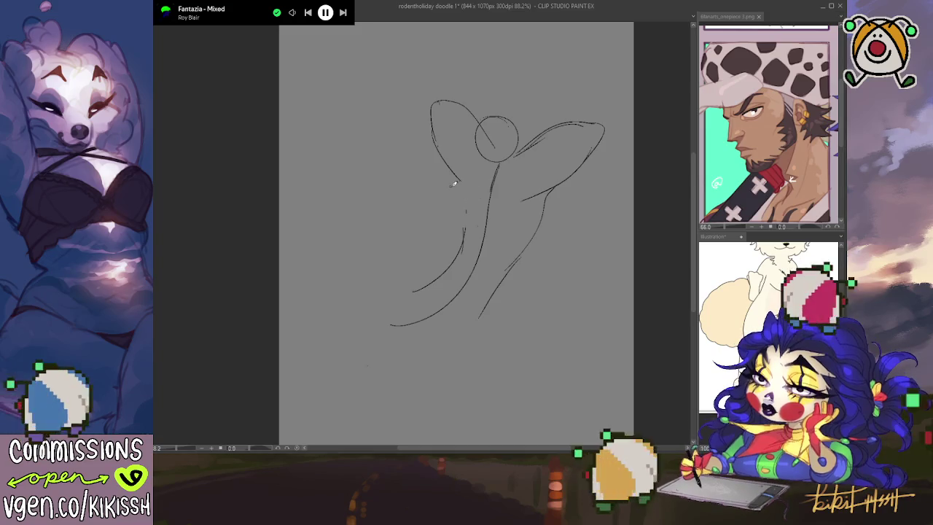
pyautogui.moveTo(458, 182)
pyautogui.mouseDown()
pyautogui.moveTo(463, 214)
pyautogui.moveTo(507, 238)
pyautogui.moveTo(540, 196)
pyautogui.mouseUp()
pyautogui.moveTo(458, 201)
pyautogui.mouseDown()
pyautogui.moveTo(466, 230)
pyautogui.moveTo(484, 232)
pyautogui.moveTo(538, 197)
pyautogui.mouseUp()
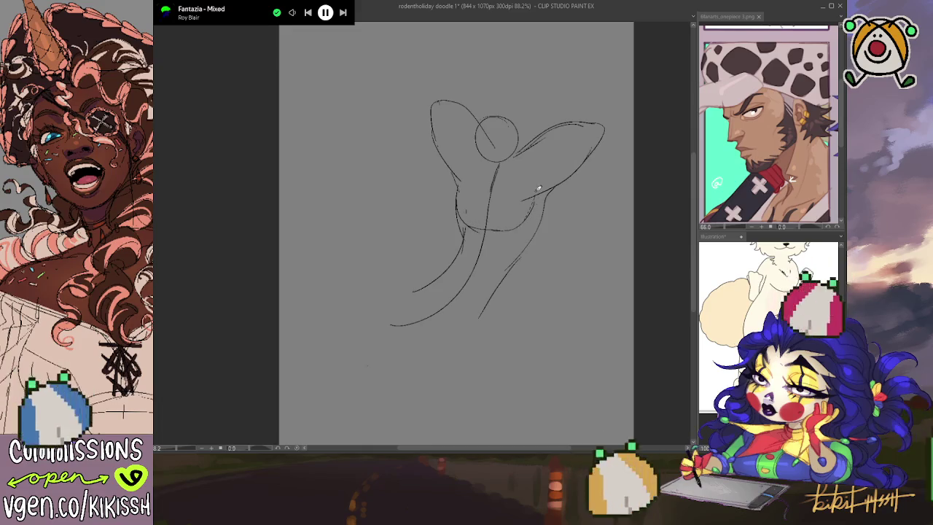
pyautogui.moveTo(452, 178)
pyautogui.mouseDown()
pyautogui.moveTo(490, 165)
pyautogui.moveTo(504, 112)
pyautogui.mouseUp()
pyautogui.press('e')
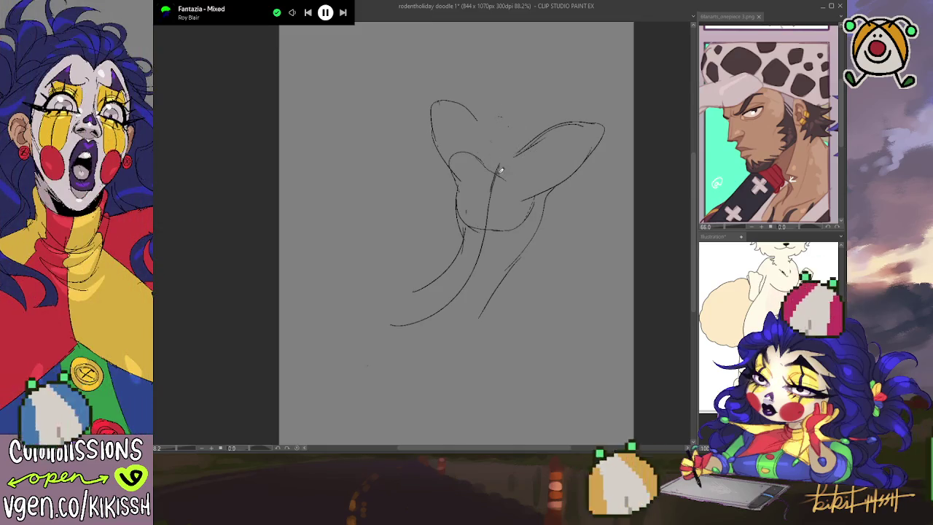
# Step: Draw the chest curve on the right and the legs sweeping lower left, rising back to the hip
pyautogui.moveTo(558, 156); pyautogui.dragTo(548, 203)
pyautogui.moveTo(455, 260)
pyautogui.mouseDown()
pyautogui.moveTo(419, 281)
pyautogui.moveTo(339, 292)
pyautogui.moveTo(353, 306)
pyautogui.moveTo(398, 275)
pyautogui.mouseUp()
pyautogui.hotkey('ctrl', 'z')
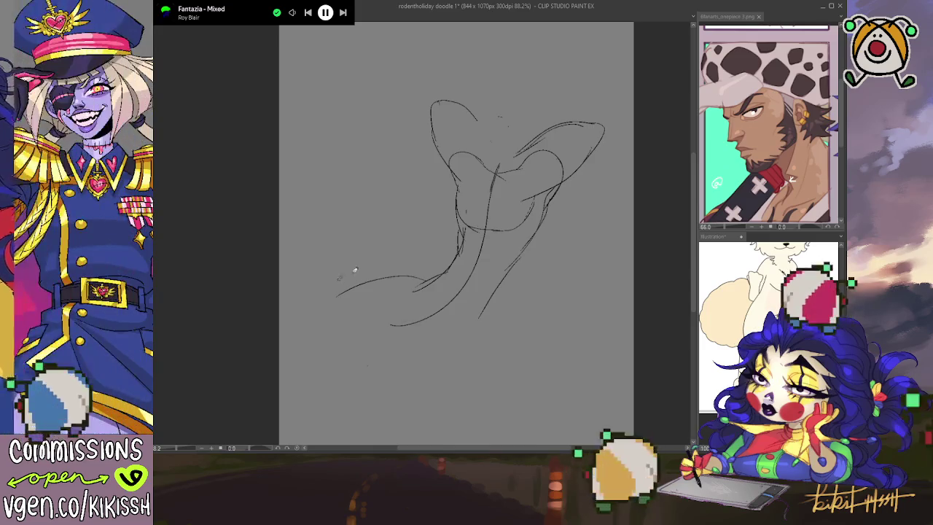
pyautogui.moveTo(337, 297); pyautogui.dragTo(451, 311)
pyautogui.hotkey('ctrl', 'z')
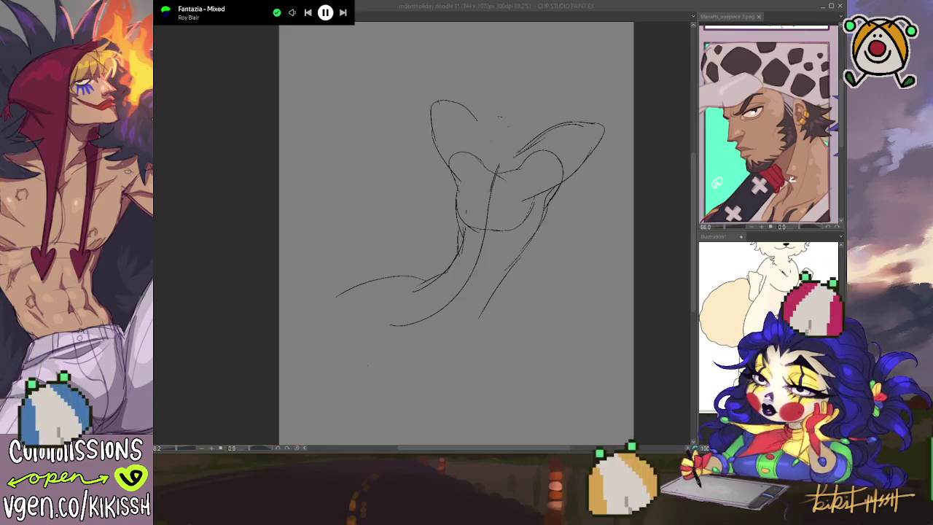
pyautogui.hotkey('alt', 'Tab')
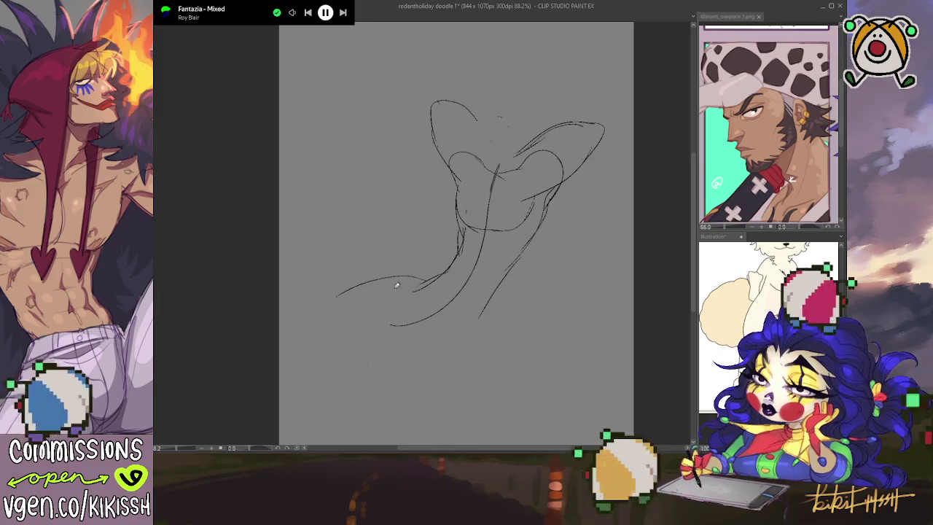
pyautogui.hotkey('ctrl', 'z')
pyautogui.hotkey('ctrl', 'z')
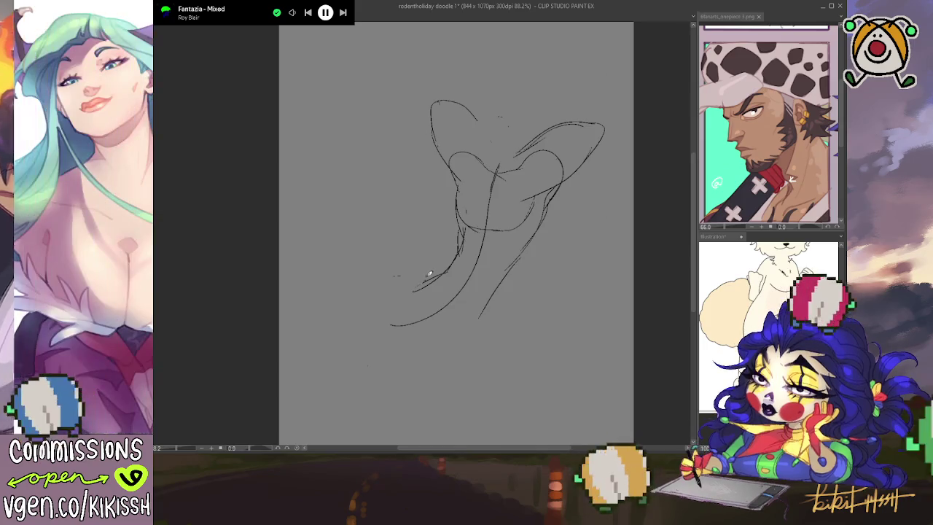
pyautogui.moveTo(408, 275)
pyautogui.mouseDown()
pyautogui.moveTo(309, 281)
pyautogui.moveTo(332, 323)
pyautogui.moveTo(406, 337)
pyautogui.mouseUp()
pyautogui.moveTo(433, 300)
pyautogui.mouseDown()
pyautogui.moveTo(365, 334)
pyautogui.moveTo(392, 354)
pyautogui.moveTo(467, 335)
pyautogui.moveTo(493, 301)
pyautogui.mouseUp()
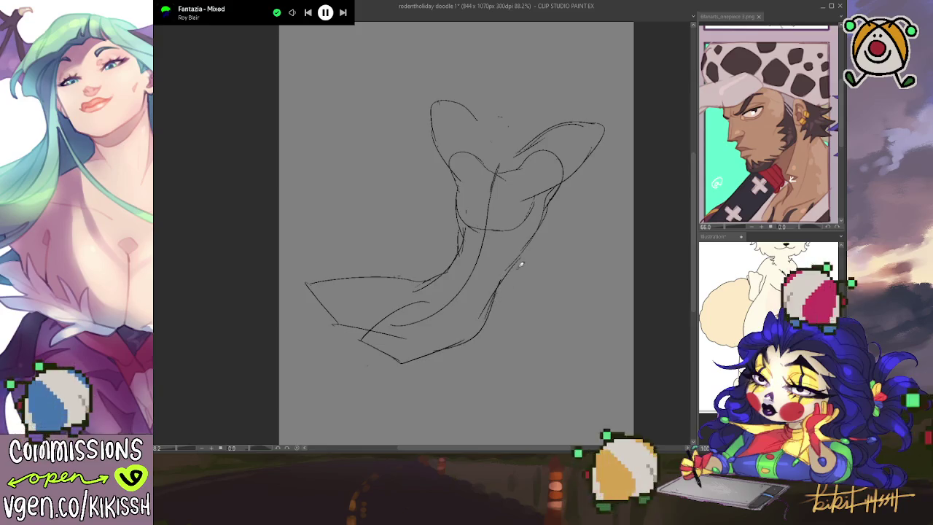
pyautogui.hotkey('ctrl', 'z')
pyautogui.moveTo(460, 337); pyautogui.dragTo(503, 278)
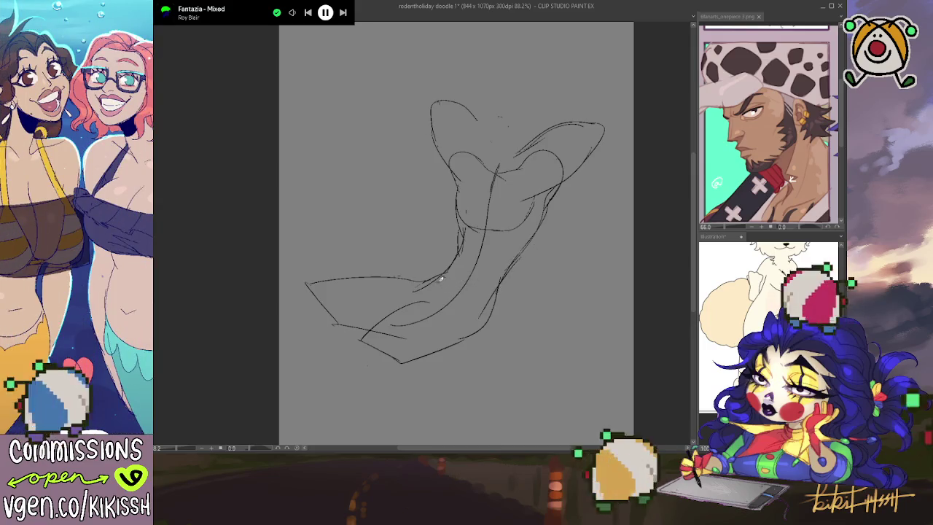
# Step: Add contour lines across the hip, lower torso and chest
pyautogui.moveTo(425, 279); pyautogui.dragTo(484, 308)
pyautogui.moveTo(434, 278)
pyautogui.mouseDown()
pyautogui.moveTo(477, 284)
pyautogui.moveTo(517, 232)
pyautogui.mouseUp()
pyautogui.moveTo(477, 165)
pyautogui.mouseDown()
pyautogui.moveTo(483, 182)
pyautogui.moveTo(520, 175)
pyautogui.moveTo(478, 218)
pyautogui.moveTo(488, 220)
pyautogui.mouseUp()
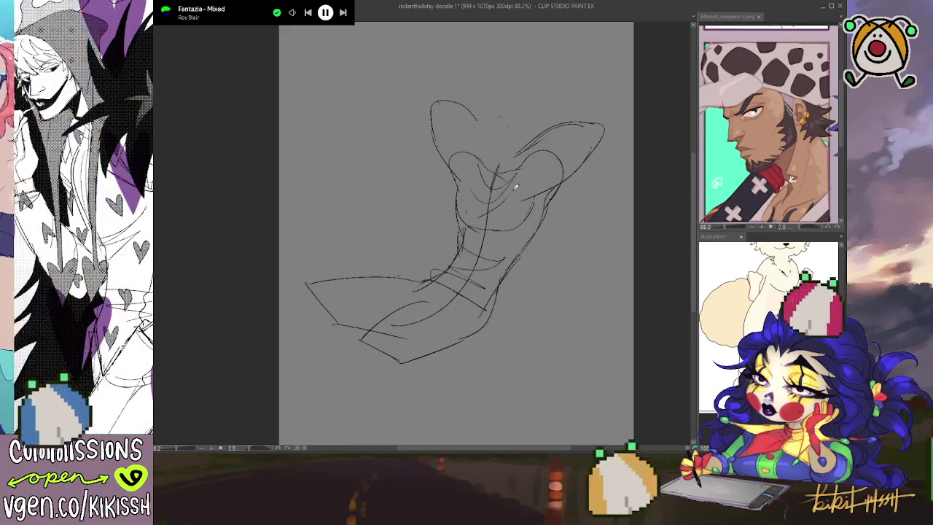
pyautogui.moveTo(516, 187); pyautogui.dragTo(485, 214)
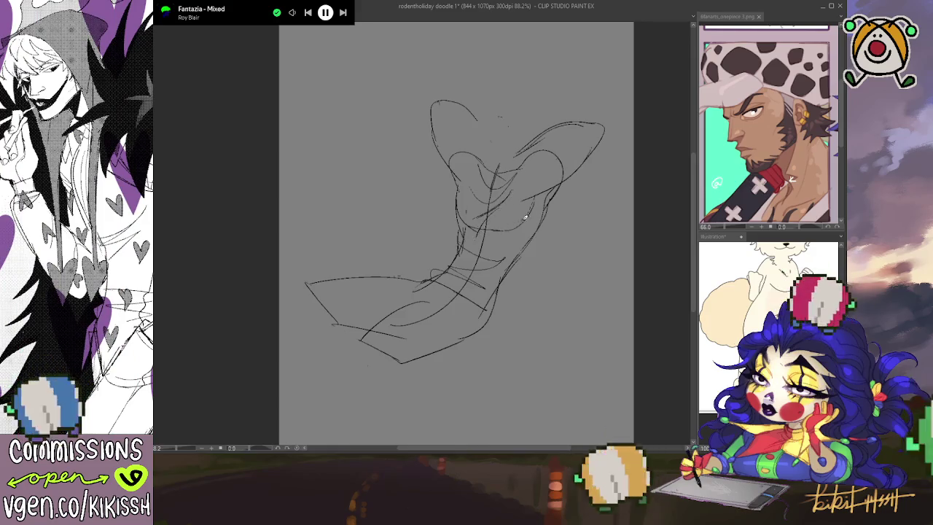
pyautogui.moveTo(604, 175); pyautogui.dragTo(607, 184)
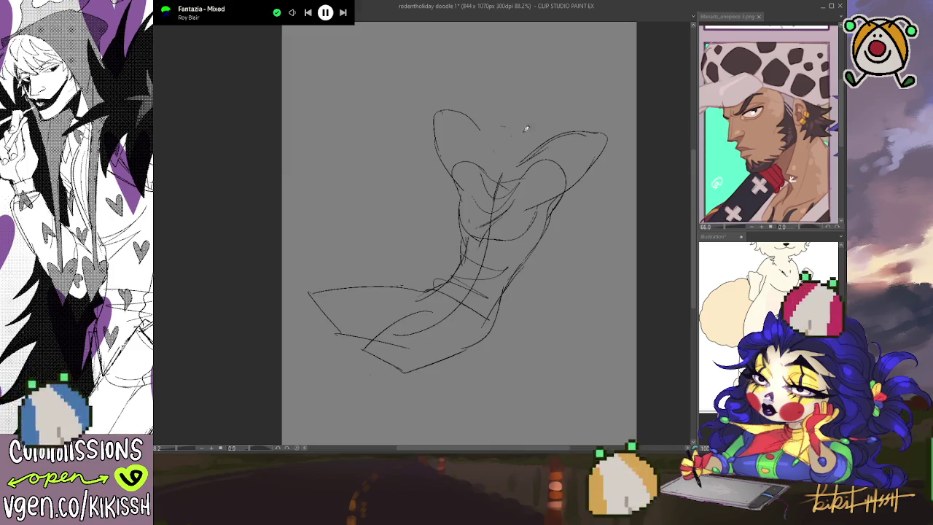
# Step: Redraw the head circle, cap the raised left arm, and redraw the right arm taller
pyautogui.moveTo(503, 148)
pyautogui.mouseDown()
pyautogui.moveTo(504, 112)
pyautogui.moveTo(537, 110)
pyautogui.moveTo(514, 155)
pyautogui.mouseUp()
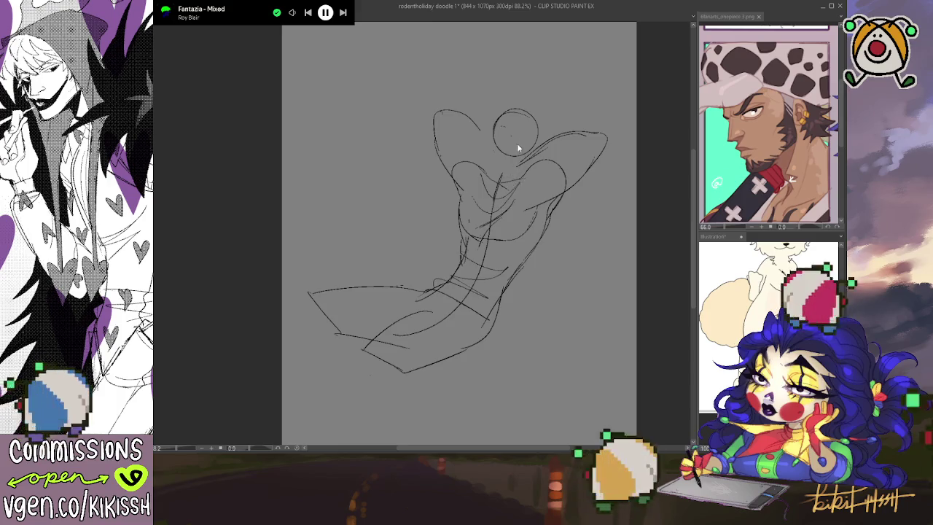
pyautogui.hotkey('ctrl', 'z')
pyautogui.moveTo(526, 119)
pyautogui.mouseDown()
pyautogui.moveTo(499, 153)
pyautogui.moveTo(518, 151)
pyautogui.mouseUp()
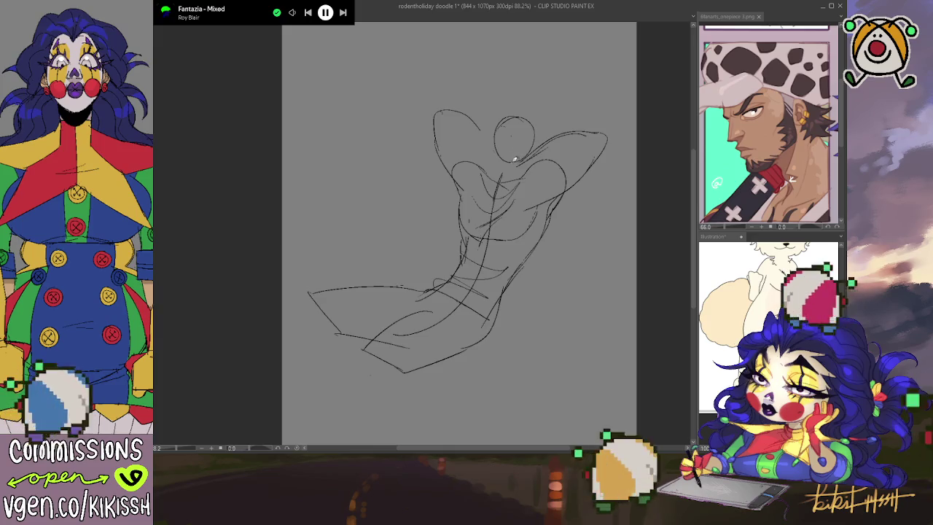
pyautogui.hotkey('ctrl', 'z')
pyautogui.hotkey('ctrl', 'z')
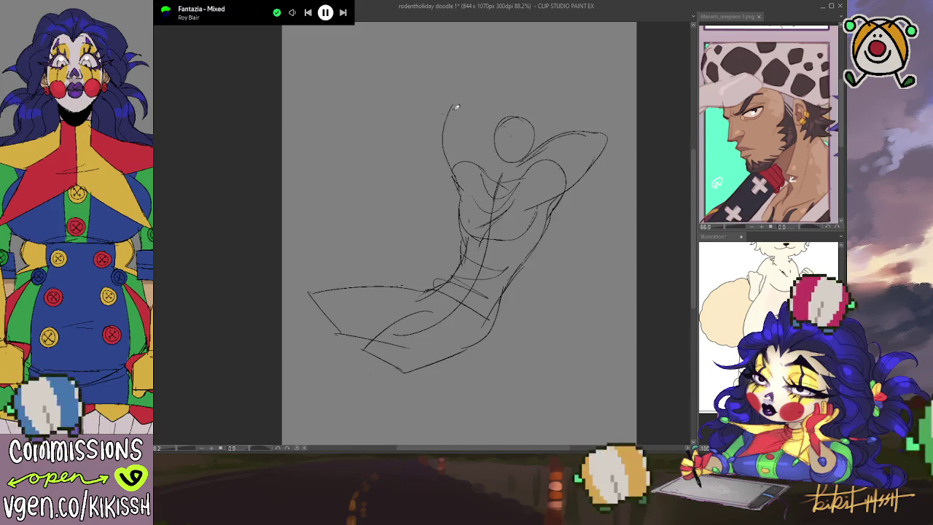
pyautogui.moveTo(458, 106); pyautogui.dragTo(450, 130)
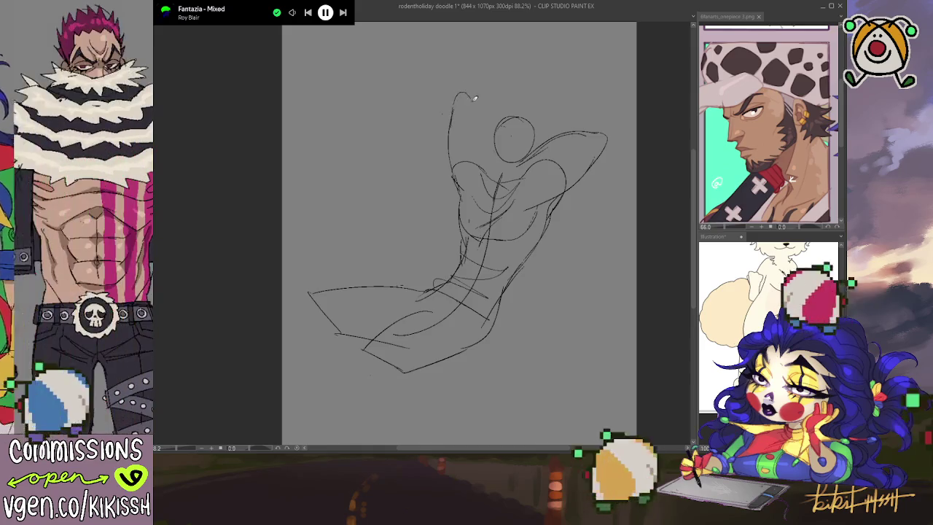
pyautogui.moveTo(465, 92); pyautogui.dragTo(478, 101)
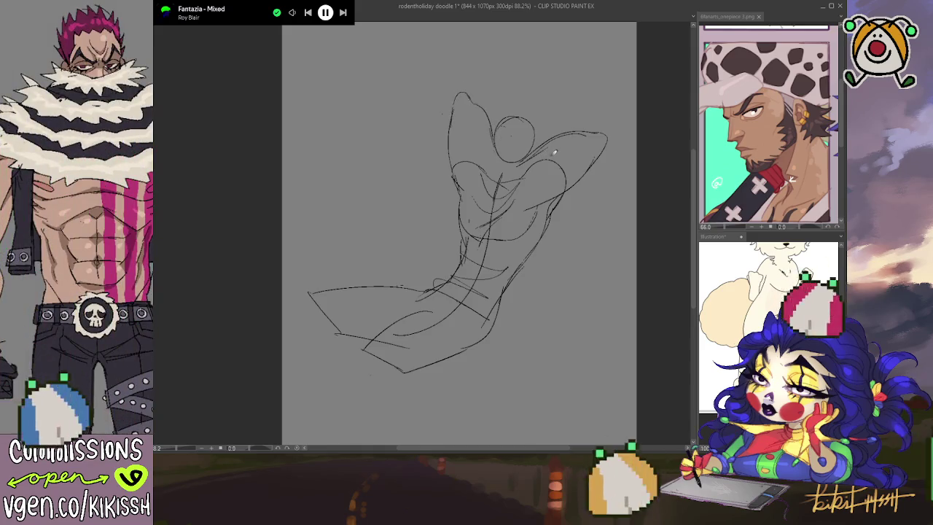
pyautogui.moveTo(535, 150)
pyautogui.mouseDown()
pyautogui.moveTo(576, 132)
pyautogui.moveTo(608, 143)
pyautogui.moveTo(592, 169)
pyautogui.moveTo(602, 109)
pyautogui.moveTo(578, 107)
pyautogui.mouseUp()
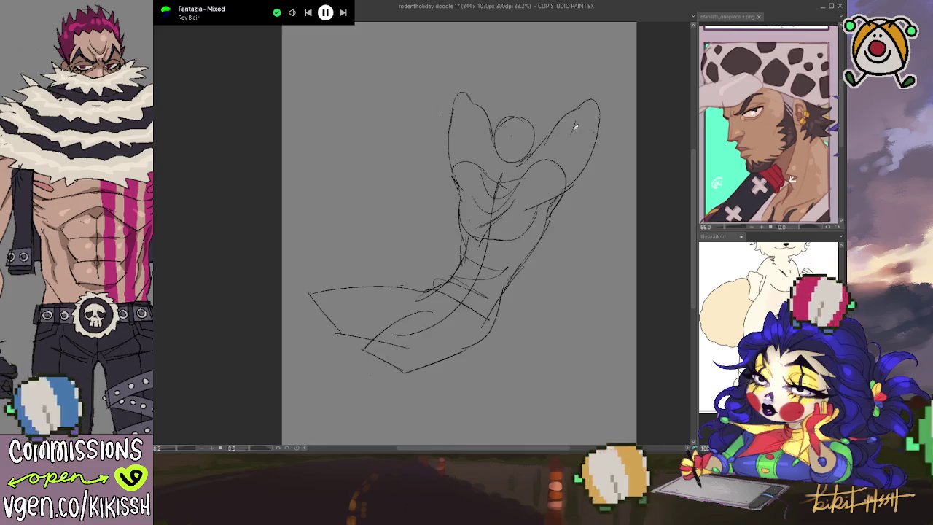
pyautogui.moveTo(552, 158); pyautogui.dragTo(549, 195)
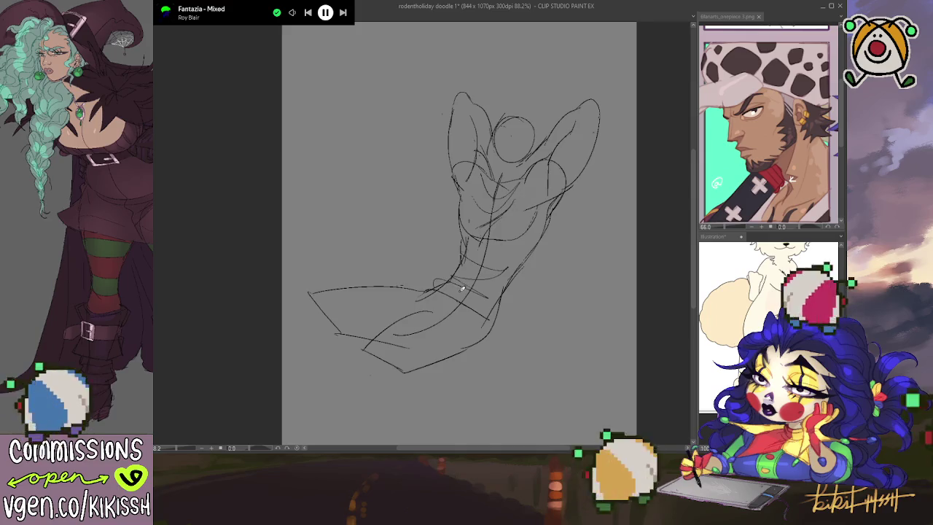
# Step: Erase the lower V-shaped and short leg strokes, add a new leftward leg curve, and undo a trial head circle
pyautogui.moveTo(363, 340); pyautogui.dragTo(385, 356)
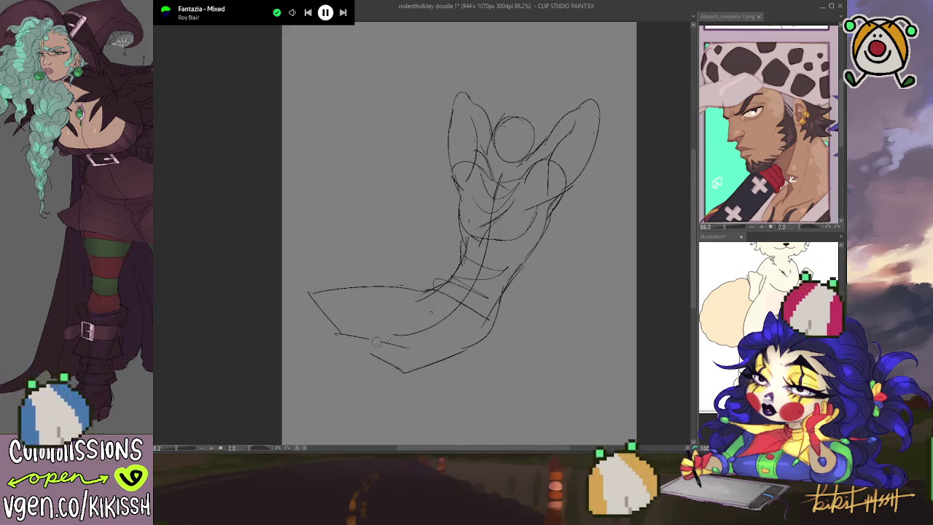
pyautogui.moveTo(466, 347); pyautogui.dragTo(358, 290)
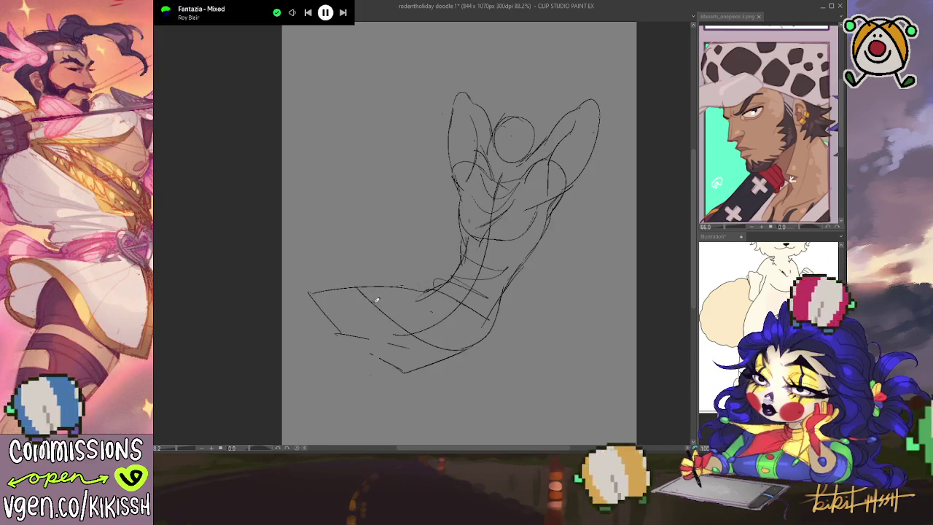
pyautogui.moveTo(318, 270)
pyautogui.mouseDown()
pyautogui.moveTo(325, 287)
pyautogui.moveTo(422, 291)
pyautogui.moveTo(336, 254)
pyautogui.moveTo(327, 283)
pyautogui.moveTo(443, 348)
pyautogui.mouseUp()
pyautogui.hotkey('ctrl', 'z')
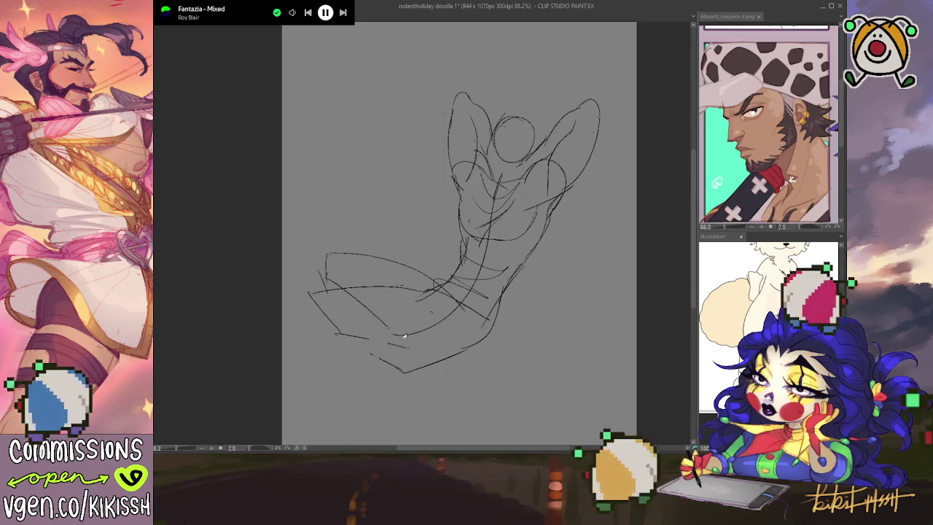
pyautogui.moveTo(384, 360)
pyautogui.mouseDown()
pyautogui.moveTo(410, 373)
pyautogui.moveTo(465, 355)
pyautogui.mouseUp()
pyautogui.moveTo(372, 336)
pyautogui.mouseDown()
pyautogui.moveTo(382, 326)
pyautogui.moveTo(397, 334)
pyautogui.mouseUp()
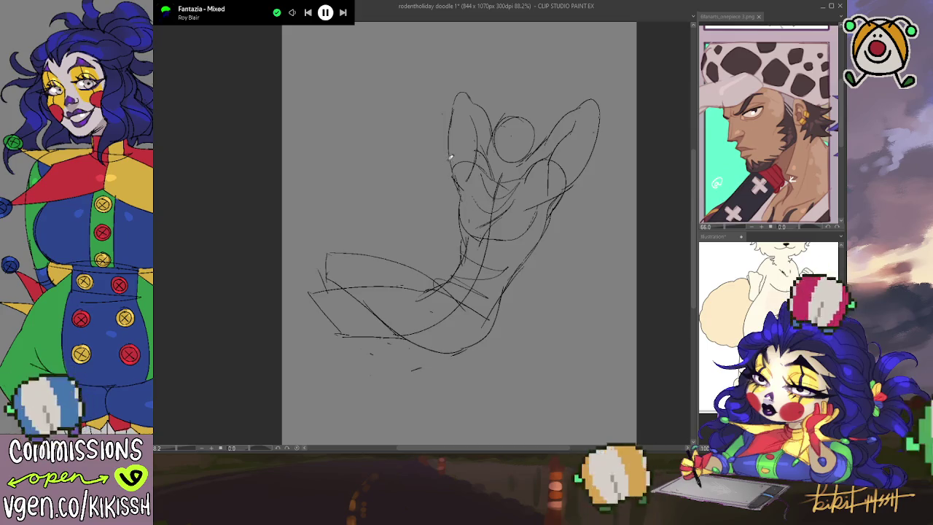
pyautogui.moveTo(435, 143)
pyautogui.mouseDown()
pyautogui.moveTo(450, 157)
pyautogui.moveTo(439, 144)
pyautogui.mouseUp()
pyautogui.hotkey('ctrl', 'z')
pyautogui.hotkey('ctrl', 'z')
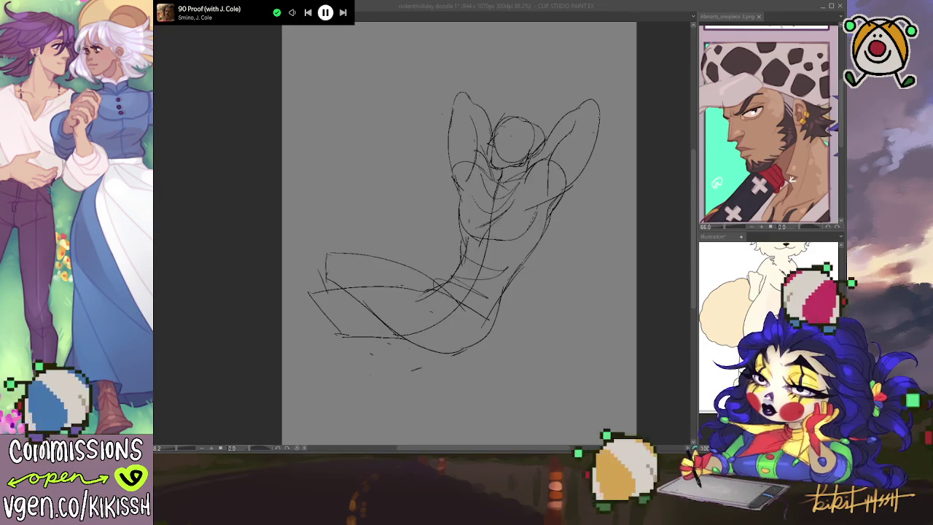
# Step: Add strokes at the hip and leg and strengthen the torso's right contour
pyautogui.click(600, 221)
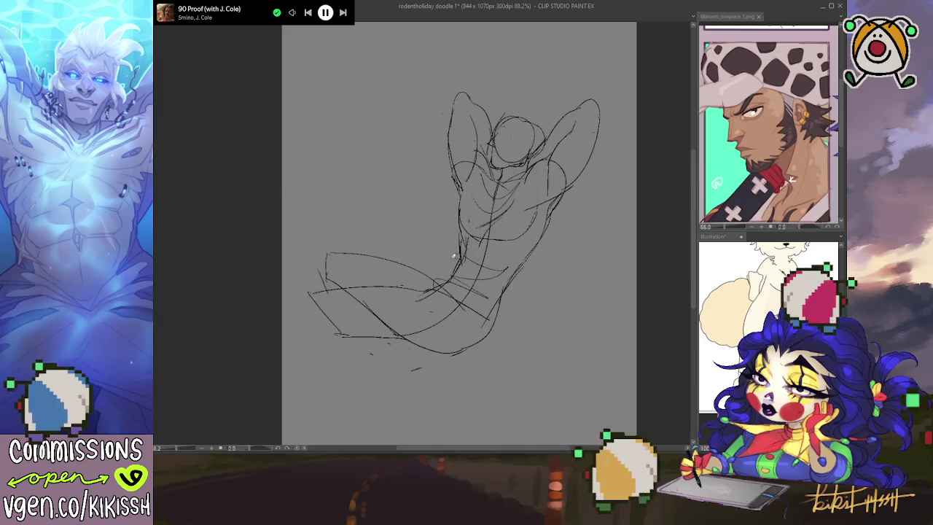
pyautogui.moveTo(436, 278); pyautogui.dragTo(467, 289)
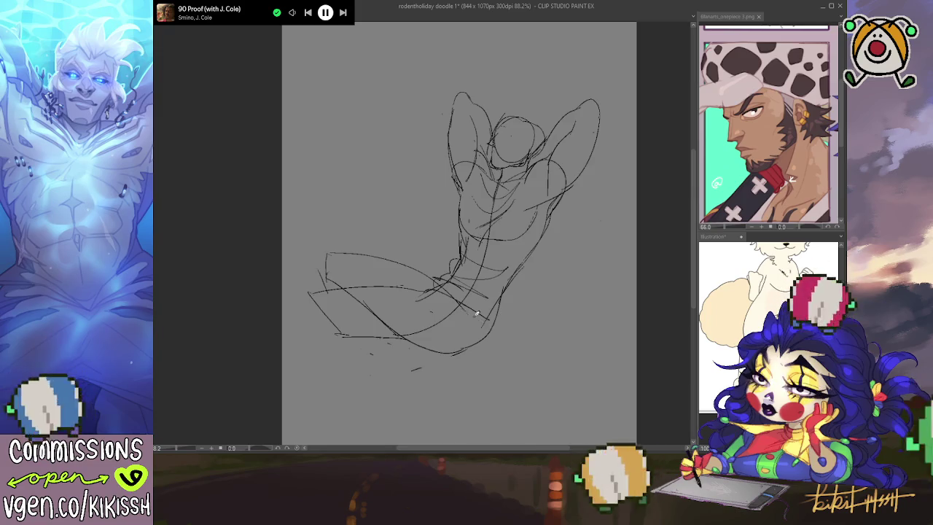
pyautogui.moveTo(498, 324); pyautogui.dragTo(510, 291)
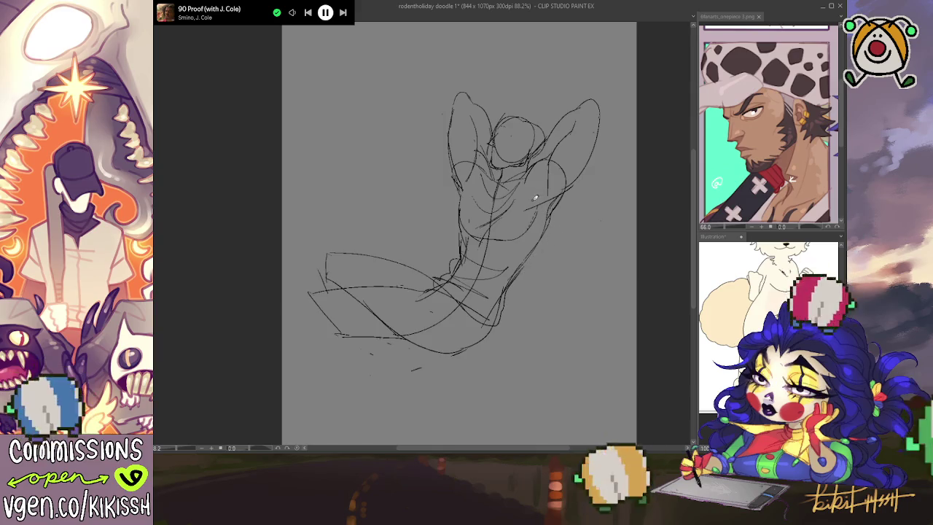
pyautogui.moveTo(503, 277); pyautogui.dragTo(511, 200)
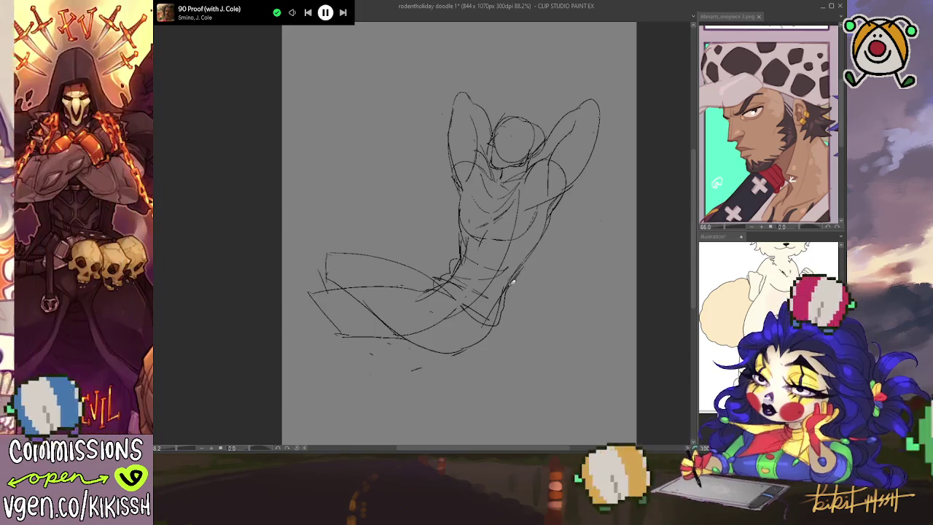
pyautogui.moveTo(532, 255); pyautogui.dragTo(557, 201)
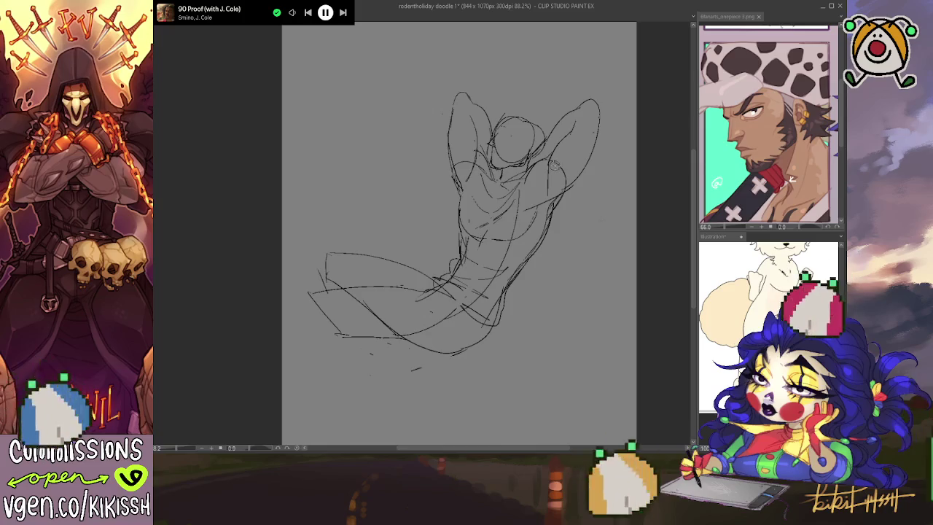
# Step: Erase the old arm arcs and redraw the raised right arm's outer and inner lines beside the head
pyautogui.moveTo(575, 115)
pyautogui.mouseDown()
pyautogui.moveTo(592, 98)
pyautogui.moveTo(548, 179)
pyautogui.mouseUp()
pyautogui.moveTo(583, 102); pyautogui.dragTo(587, 118)
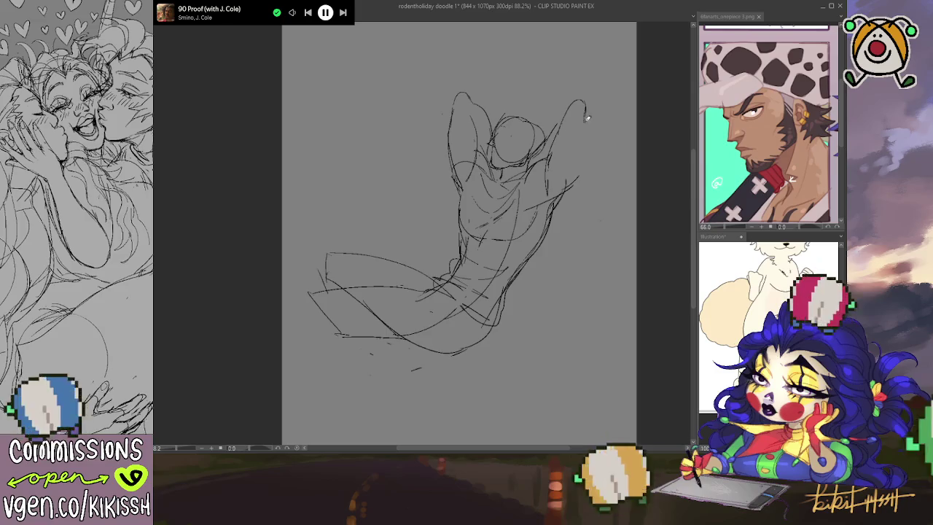
pyautogui.moveTo(563, 118); pyautogui.dragTo(583, 102)
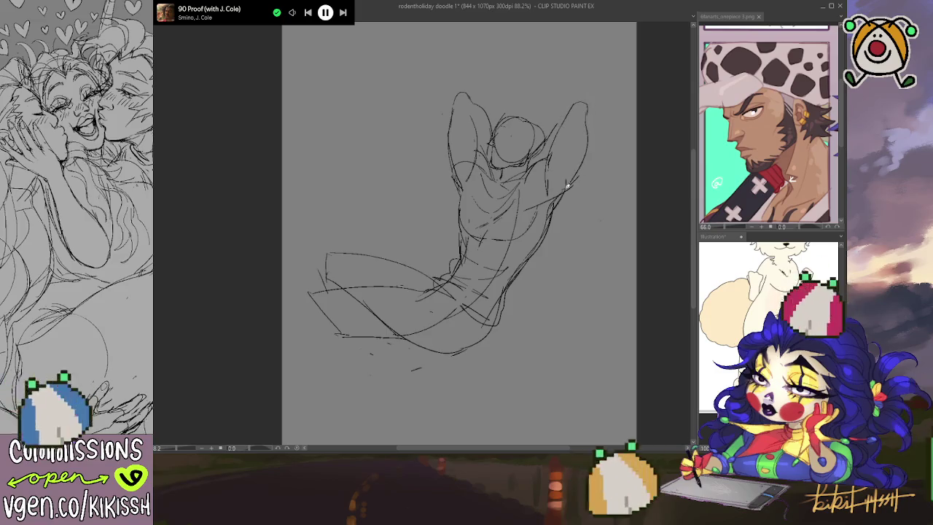
pyautogui.moveTo(588, 111)
pyautogui.mouseDown()
pyautogui.moveTo(584, 154)
pyautogui.moveTo(561, 202)
pyautogui.mouseUp()
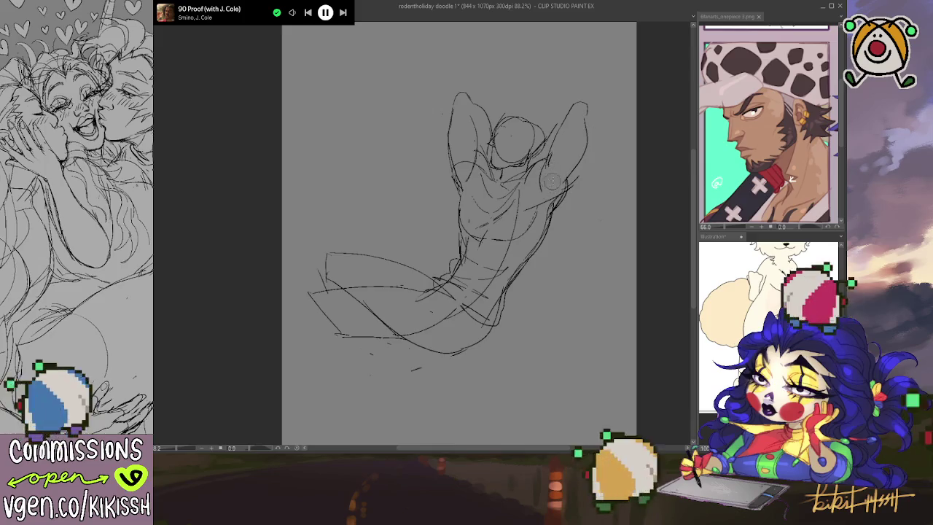
pyautogui.moveTo(549, 156); pyautogui.dragTo(573, 108)
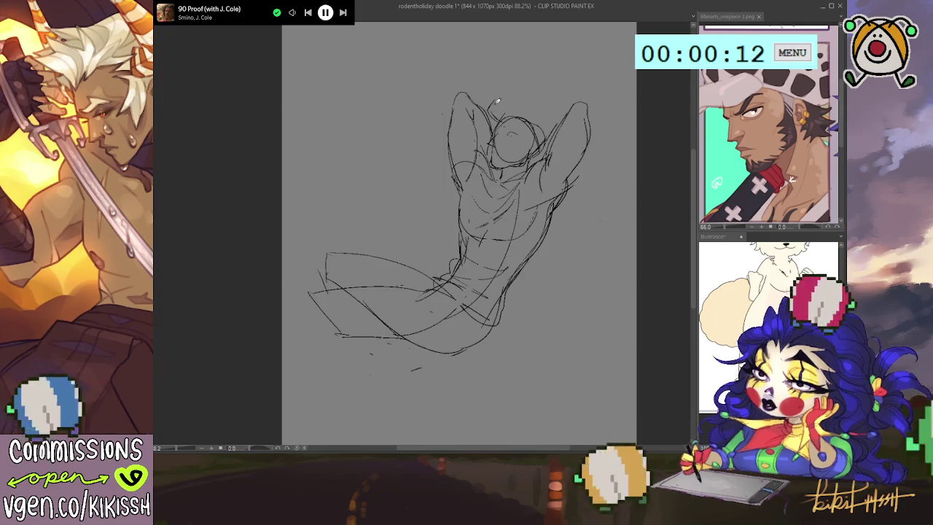
# Step: Sketch loose arcs across the top and top-right of the head
pyautogui.moveTo(510, 104)
pyautogui.mouseDown()
pyautogui.moveTo(529, 124)
pyautogui.moveTo(520, 124)
pyautogui.mouseUp()
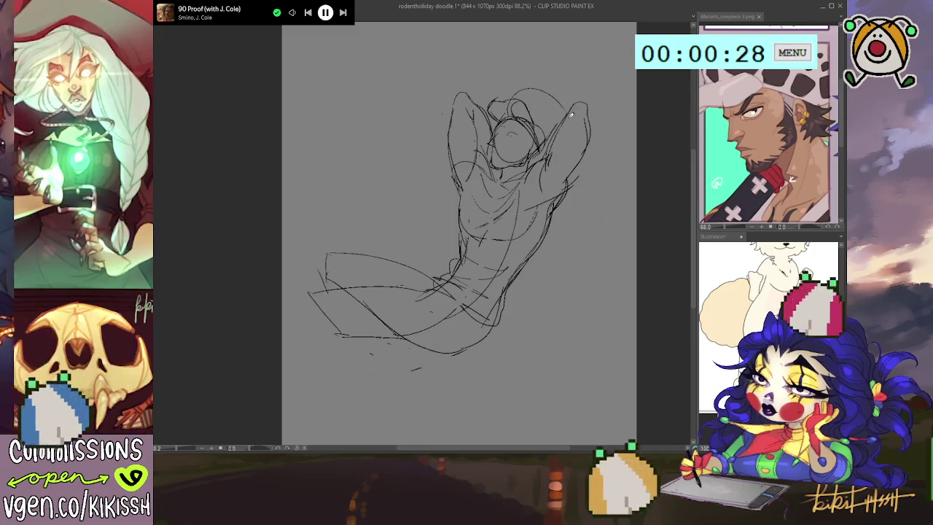
pyautogui.moveTo(513, 111); pyautogui.dragTo(556, 115)
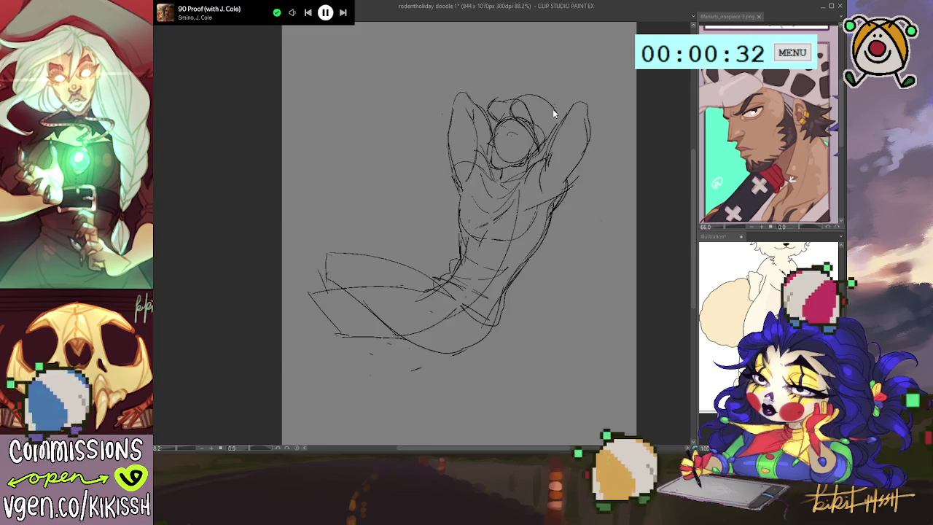
pyautogui.moveTo(510, 111)
pyautogui.mouseDown()
pyautogui.moveTo(533, 97)
pyautogui.moveTo(548, 107)
pyautogui.mouseUp()
pyautogui.moveTo(563, 146)
pyautogui.mouseDown()
pyautogui.moveTo(514, 95)
pyautogui.moveTo(541, 101)
pyautogui.mouseUp()
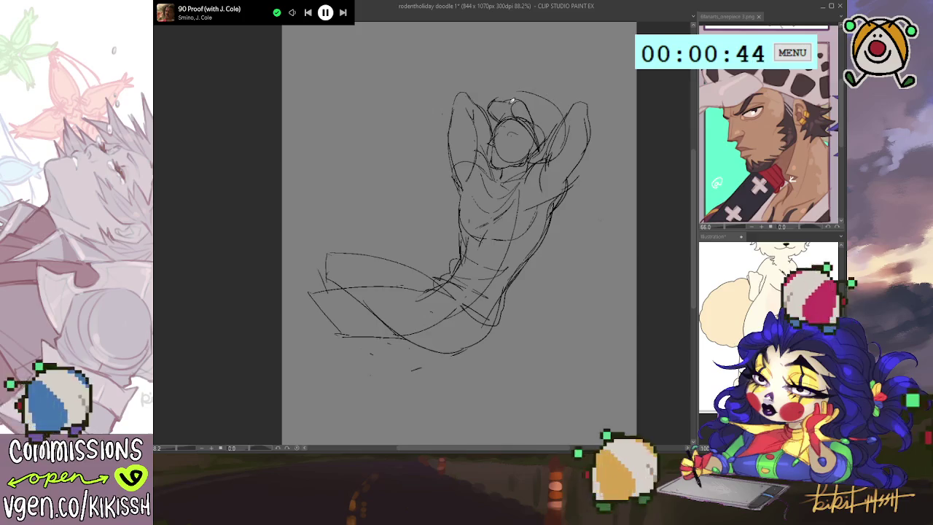
pyautogui.moveTo(507, 102); pyautogui.dragTo(571, 115)
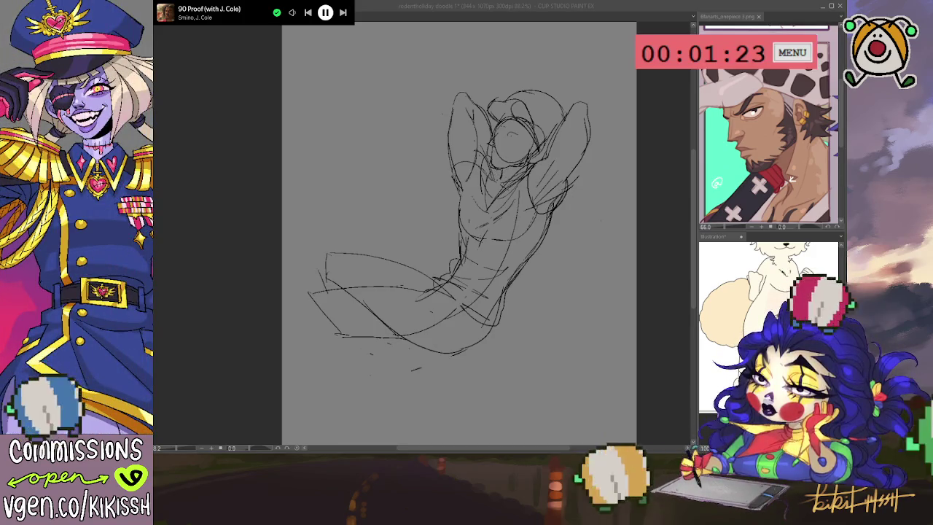
# Step: Darken the sketch lines over the chest and at the shoulder
pyautogui.click(514, 187)
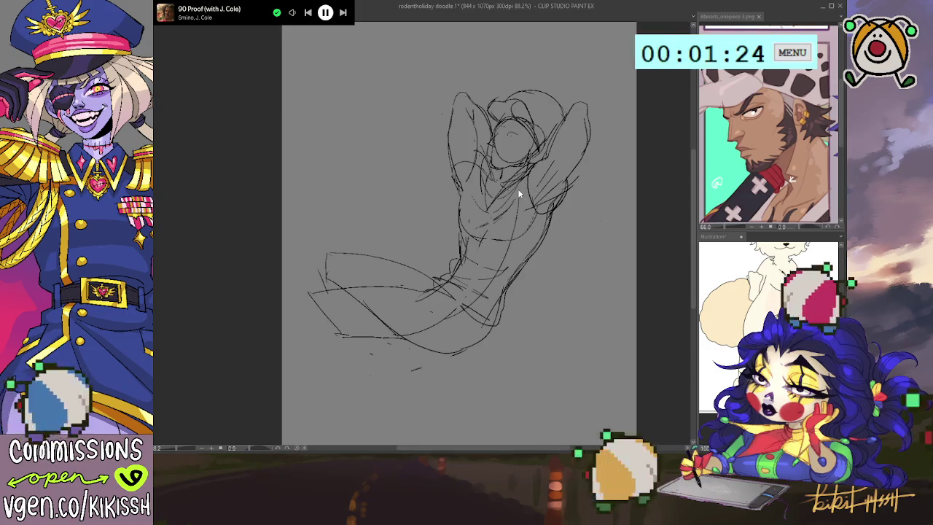
pyautogui.moveTo(508, 187); pyautogui.dragTo(536, 197)
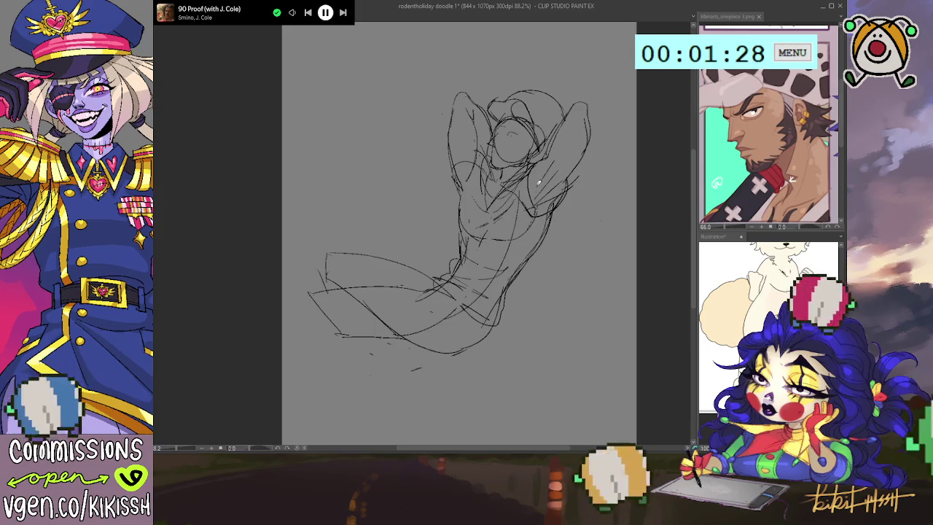
pyautogui.moveTo(538, 211); pyautogui.dragTo(544, 175)
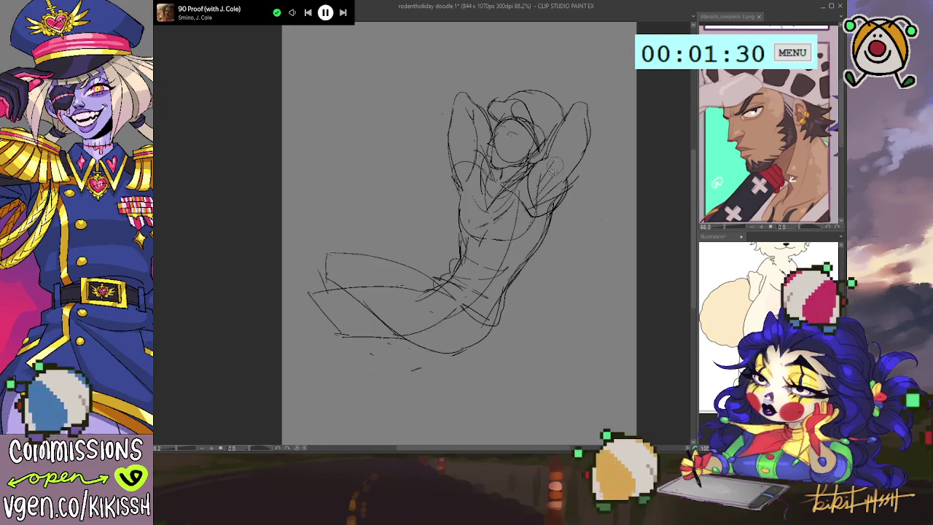